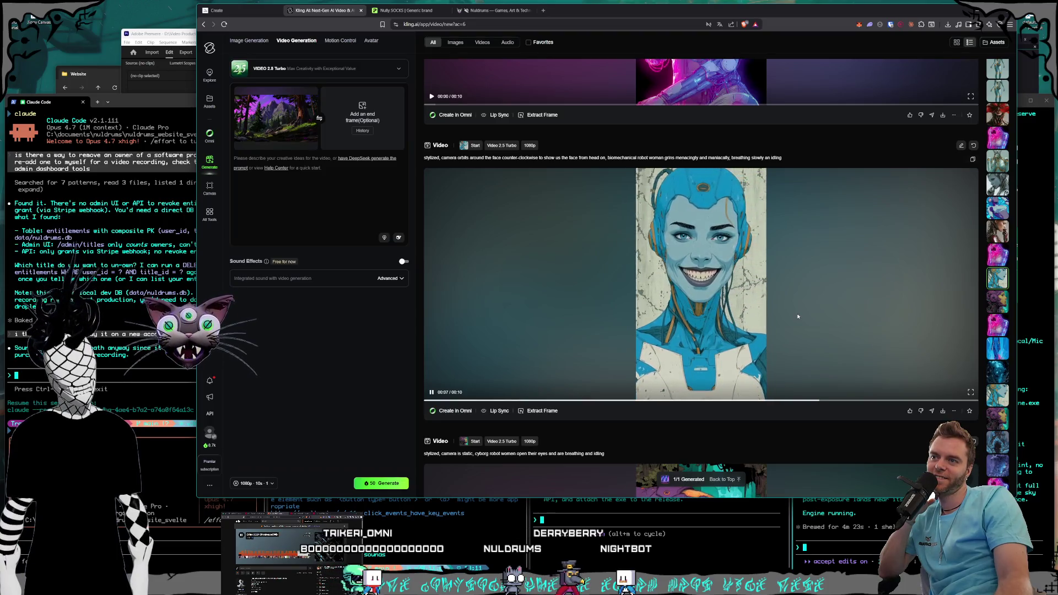
- Preview the grinning blue robot video, then scroll back through the generation feed
click(798, 314)
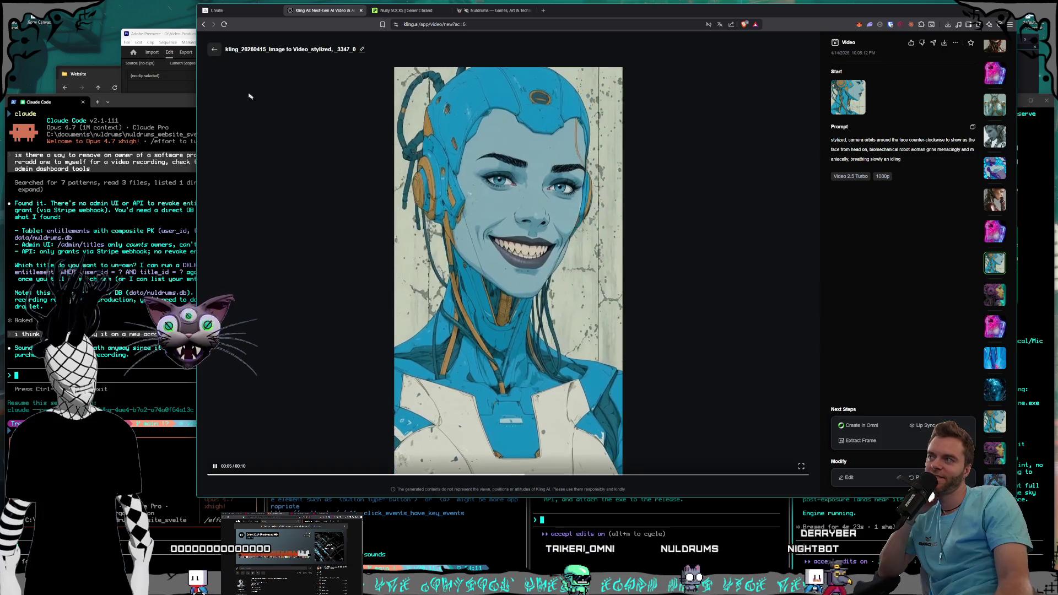
click(212, 53)
scroll(695, 304, up, 5)
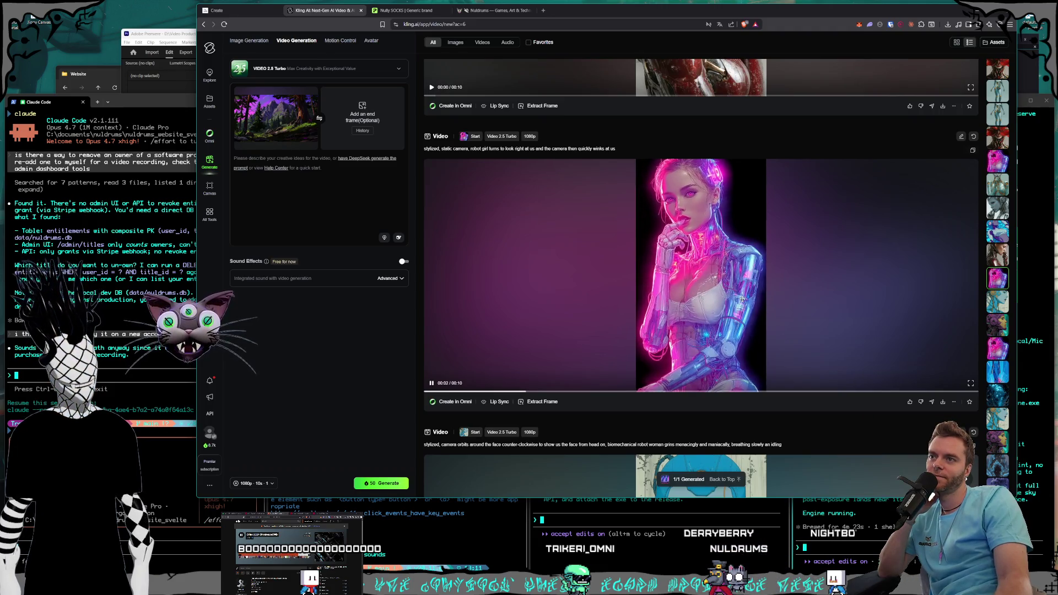
scroll(742, 299, down, 10)
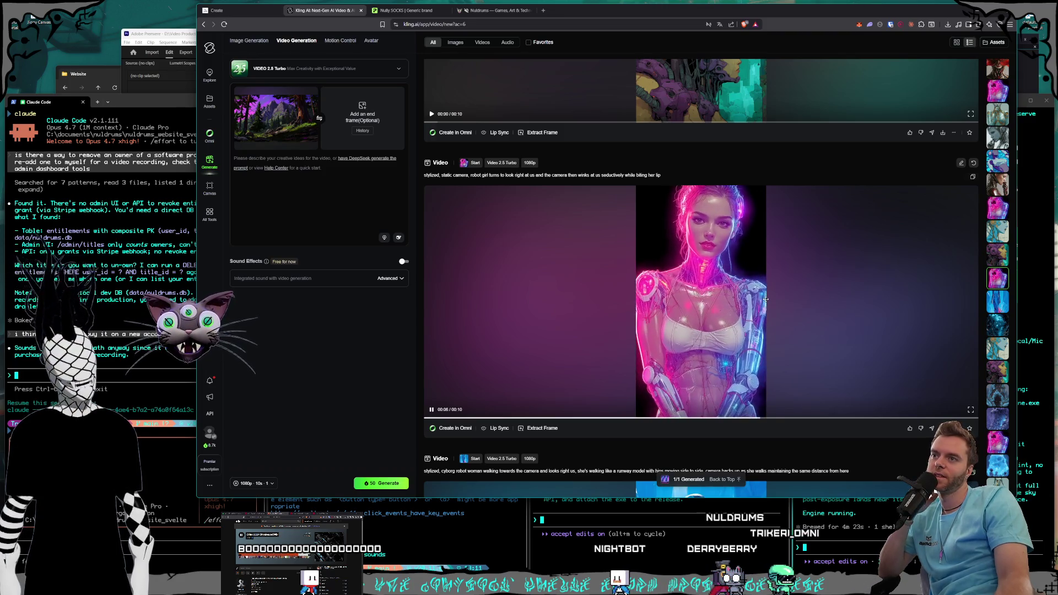
scroll(768, 299, up, 15)
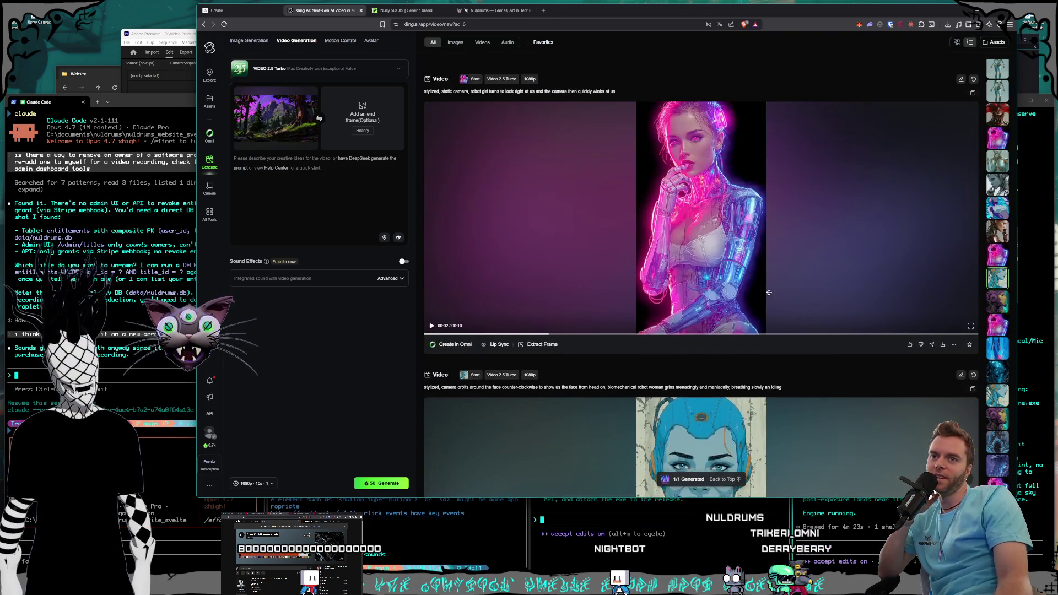
scroll(770, 293, up, 5)
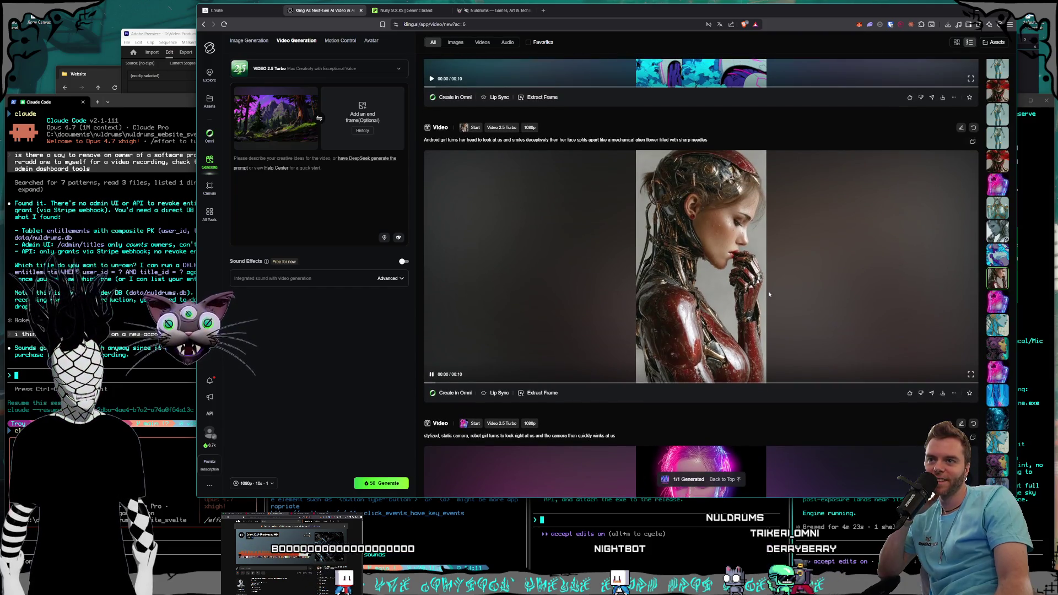
scroll(769, 294, up, 2)
scroll(839, 411, down, 3)
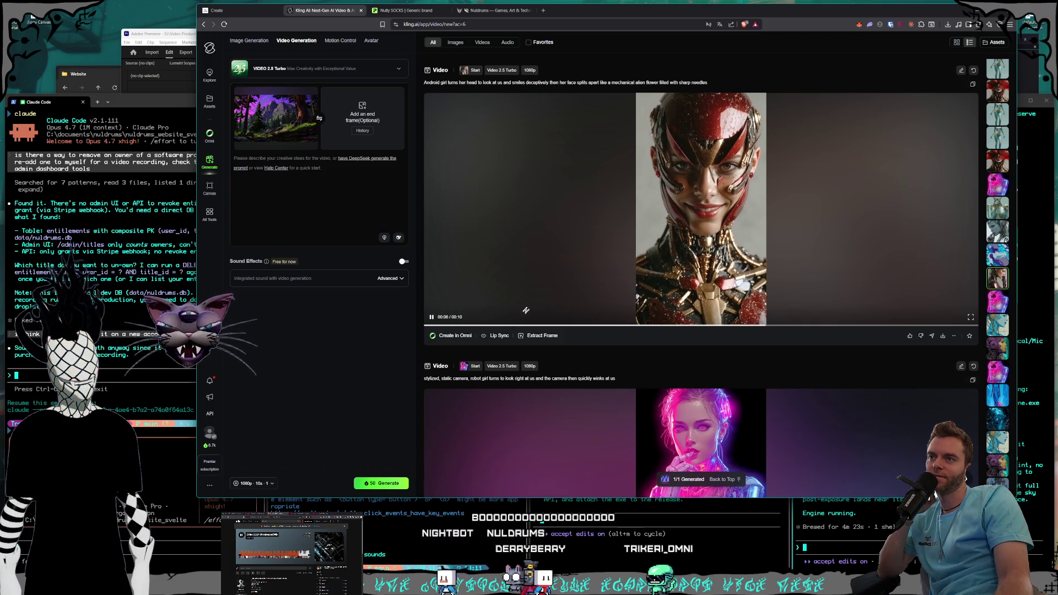
- Open the red android head-turn video, pause it near the end, and replay it
click(554, 291)
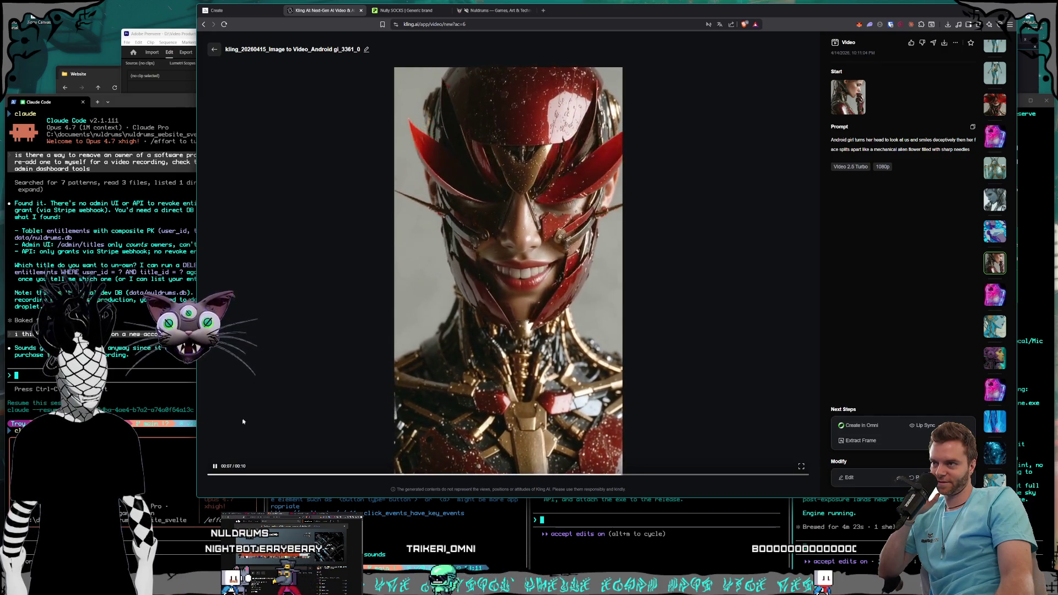
click(214, 468)
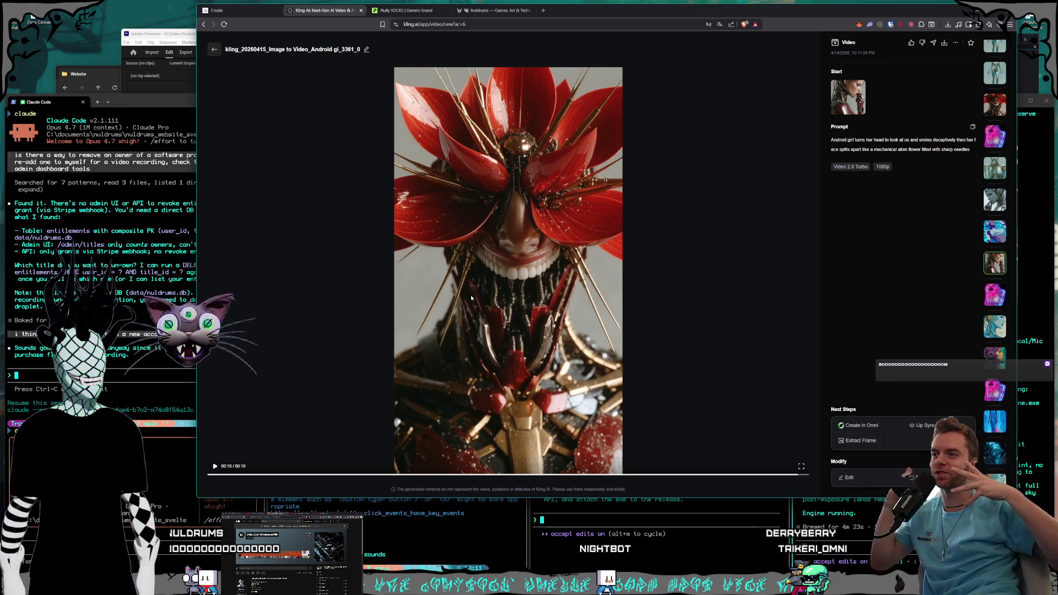
click(454, 476)
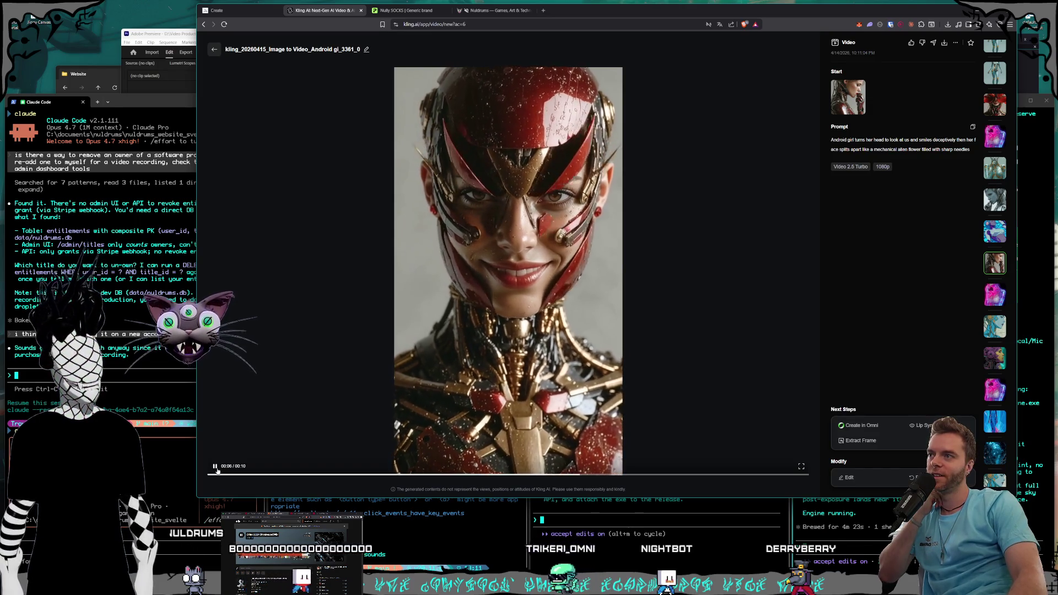
- Resume the red android clip, then go back to the Video Generation list
click(215, 466)
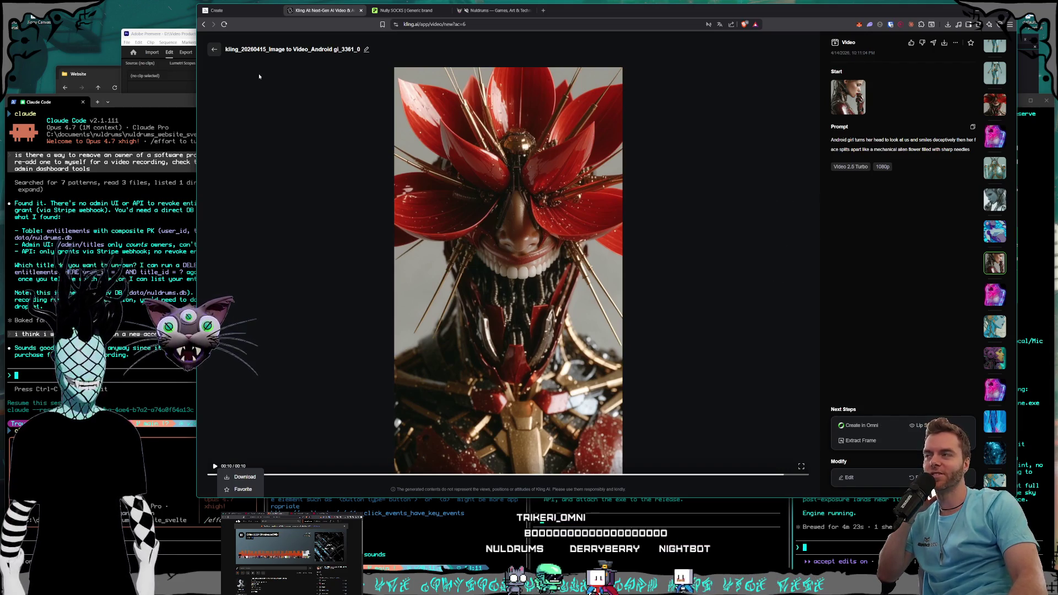
click(214, 51)
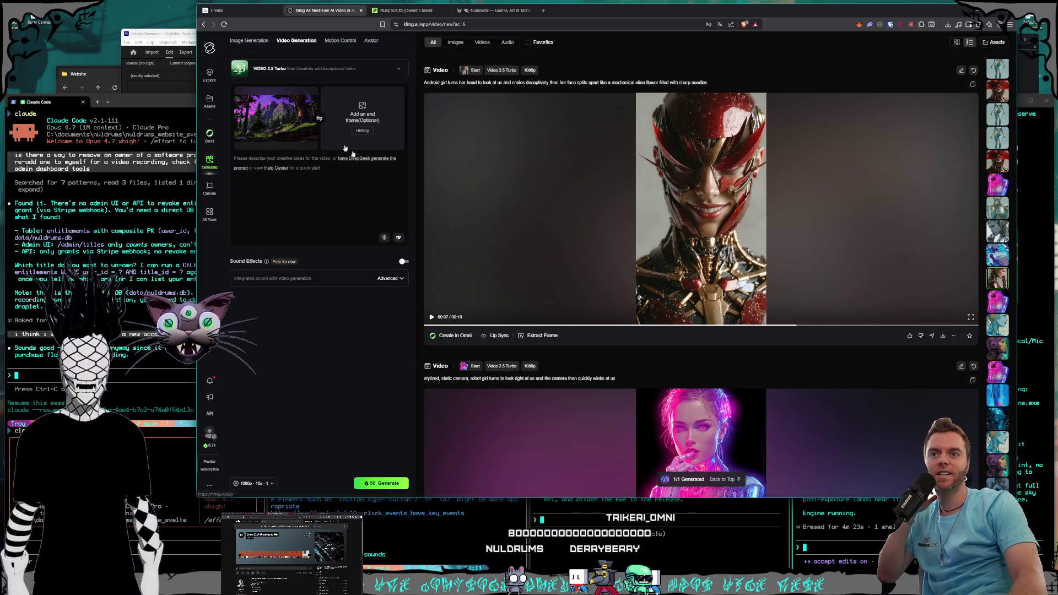
- Glance at the silver android video, then open the blue-and-gold android clip full-size
scroll(669, 300, up, 5)
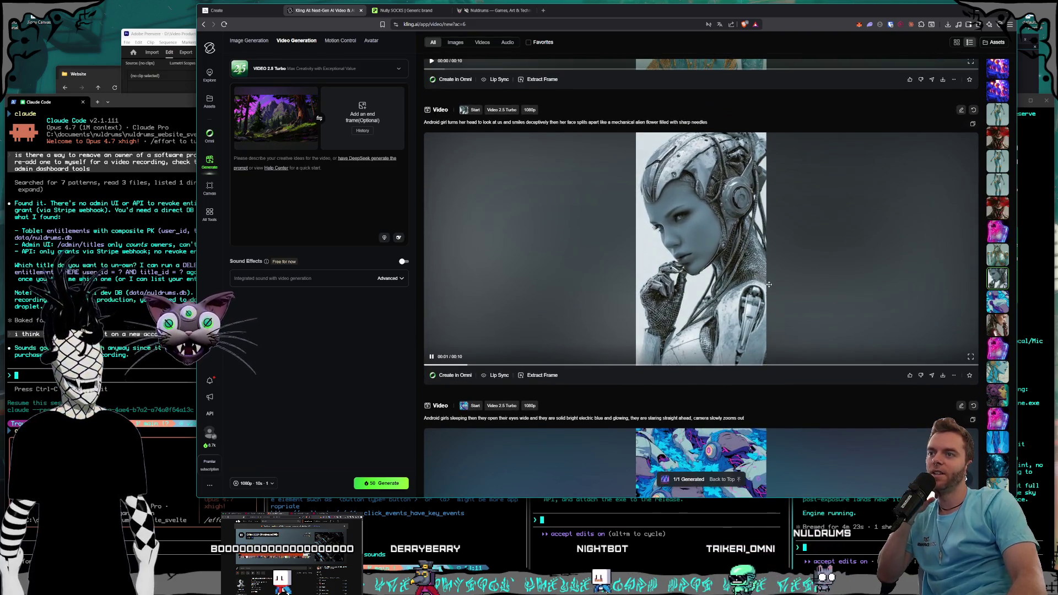
click(769, 284)
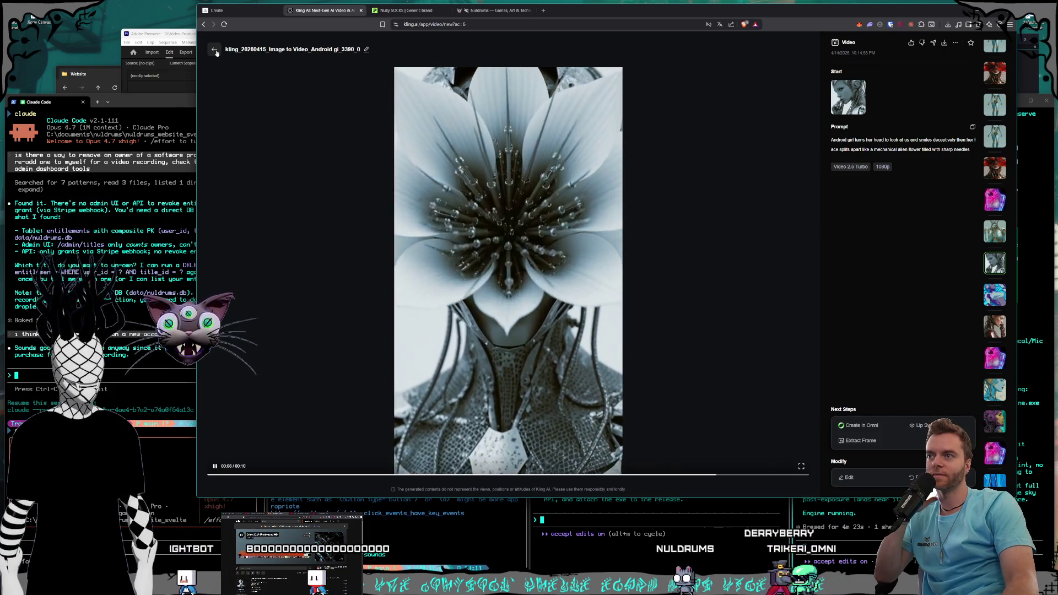
click(215, 50)
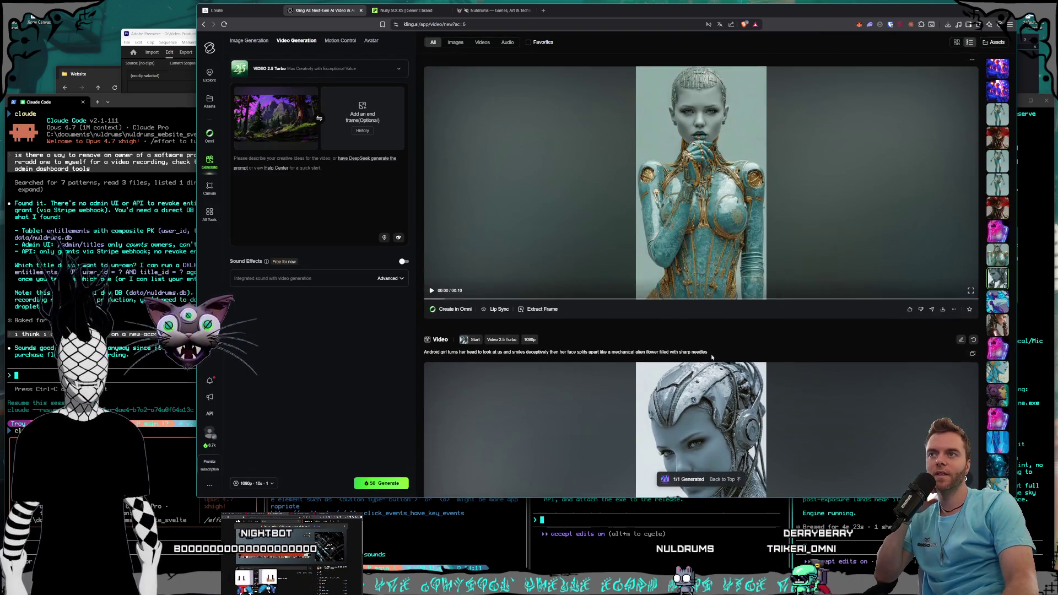
scroll(708, 330, up, 2)
click(725, 343)
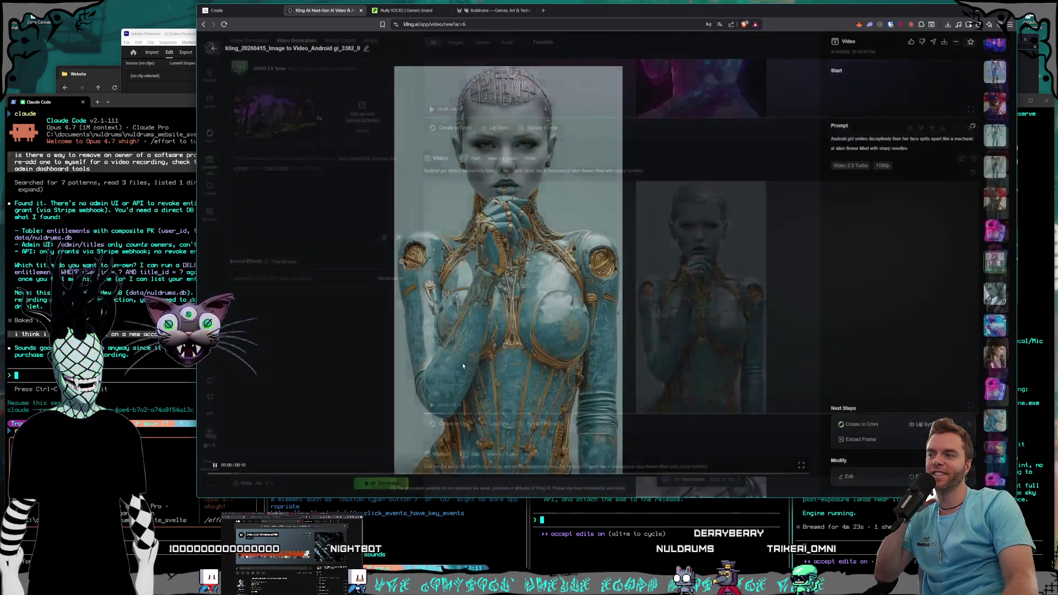
- Replay the blue-and-gold android face-split clip to its end, then return to the feed
click(220, 474)
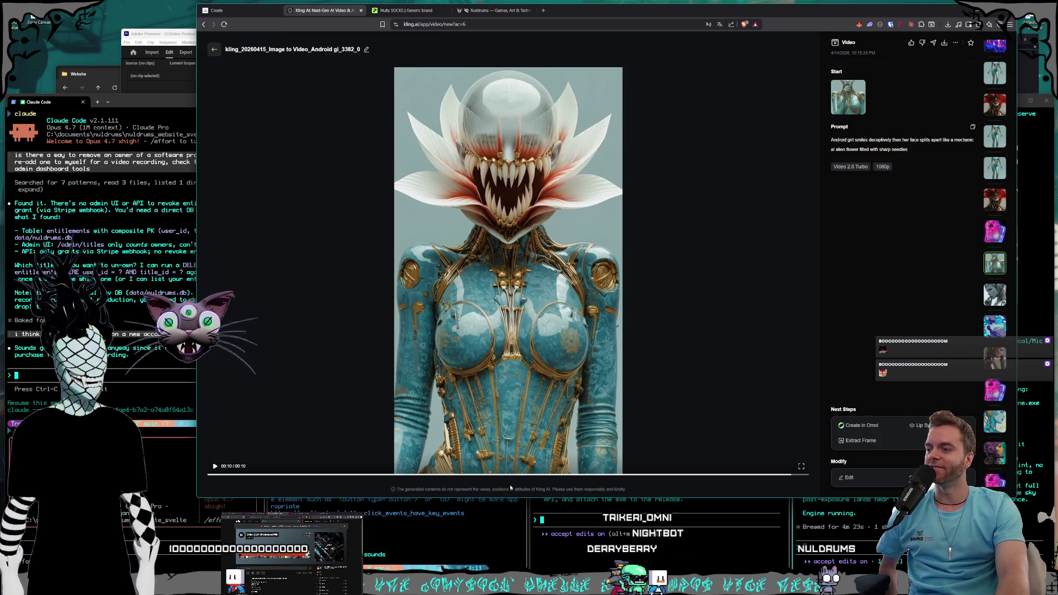
click(215, 466)
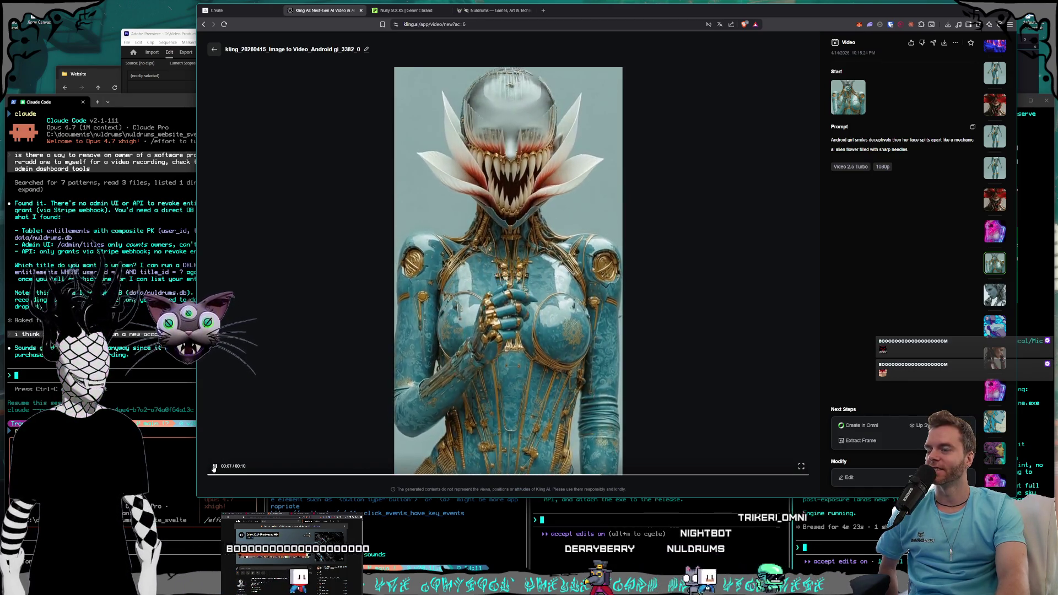
click(214, 466)
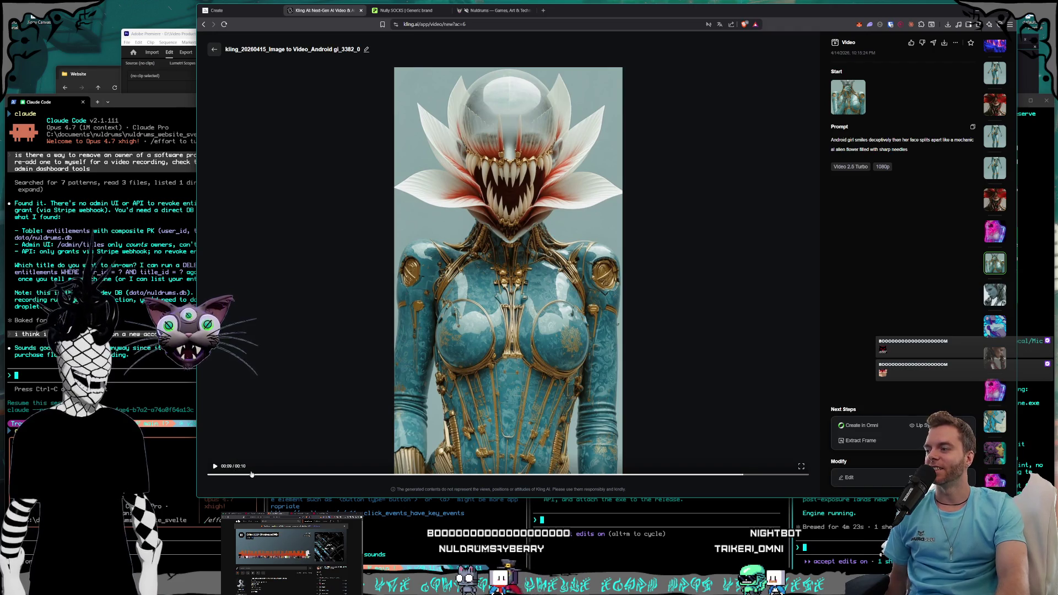
click(251, 474)
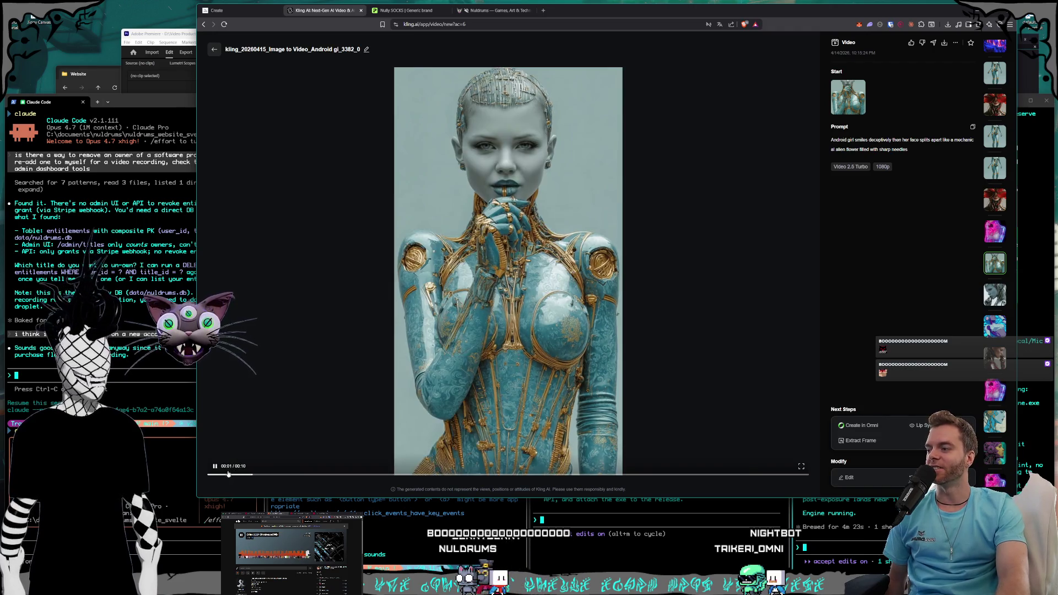
click(215, 466)
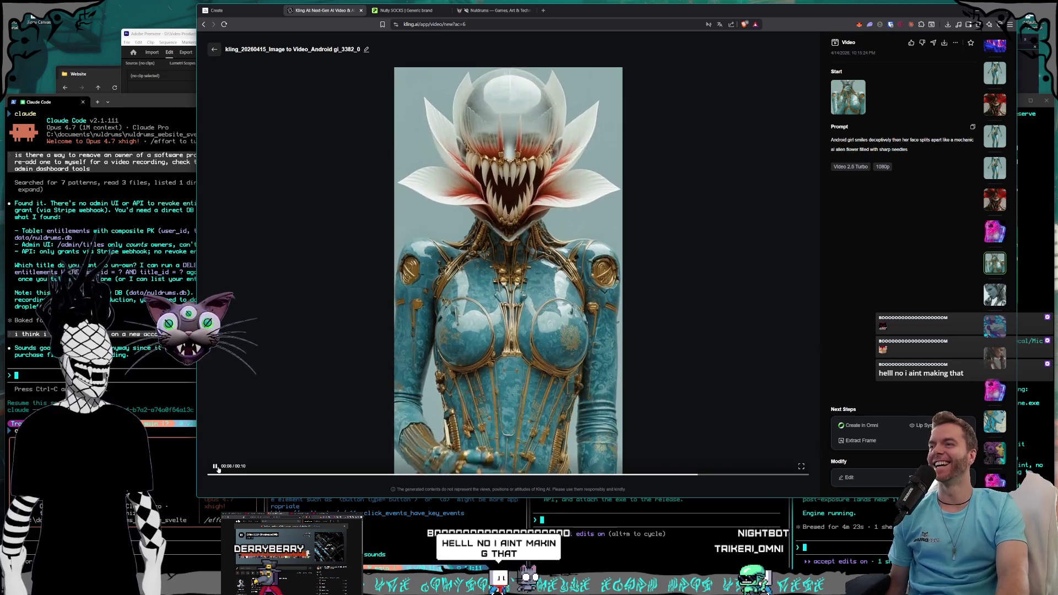
click(218, 468)
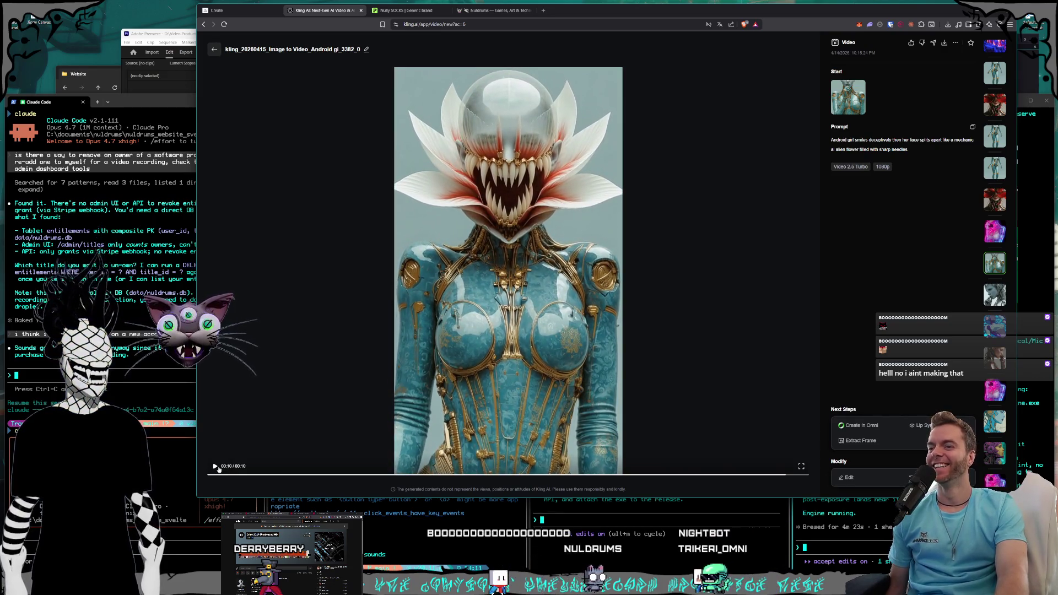
click(212, 49)
scroll(711, 377, up, 4)
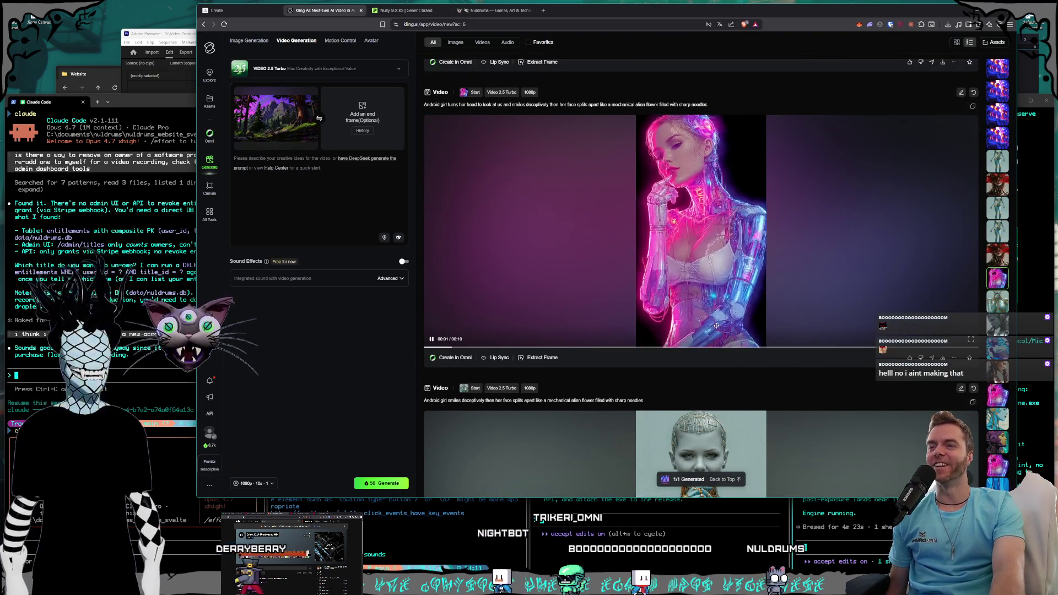
- Preview the blue cyborg dance clip in the feed, then open the robot woman video's detail view
scroll(691, 325, up, 1)
scroll(692, 325, up, 5)
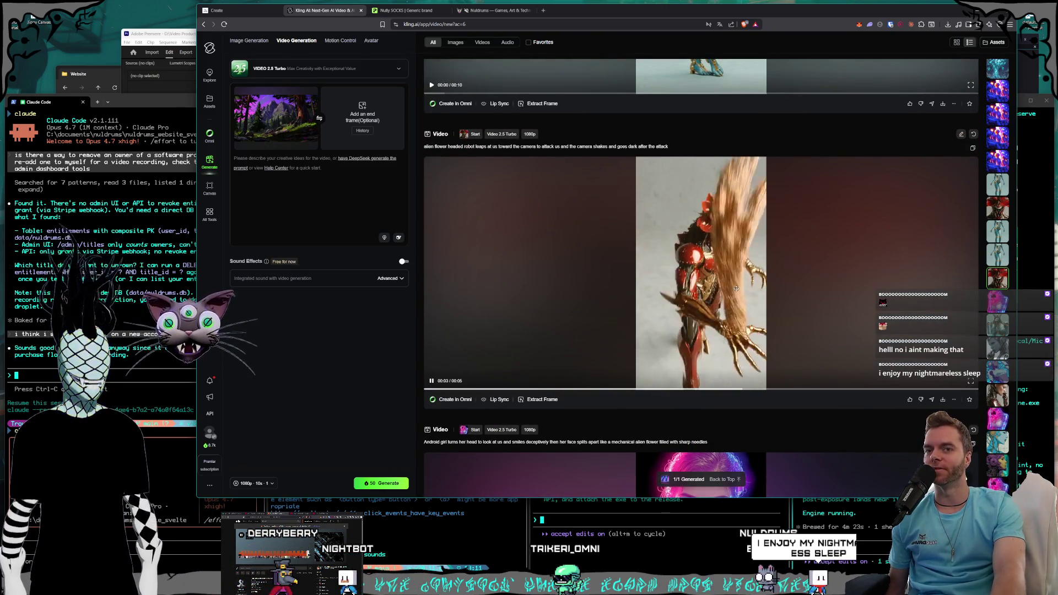
scroll(742, 307, up, 5)
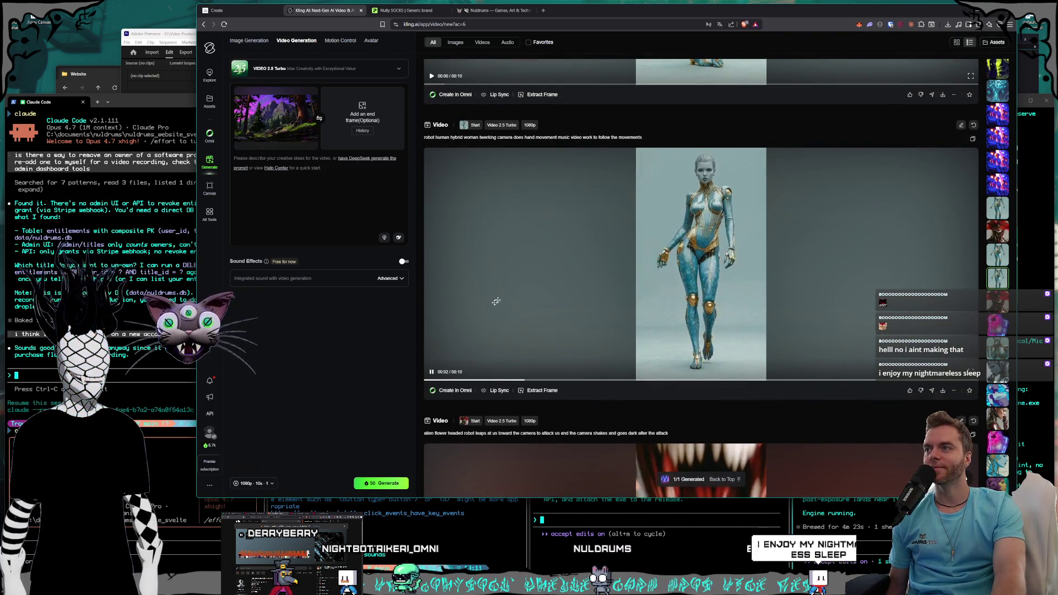
click(432, 372)
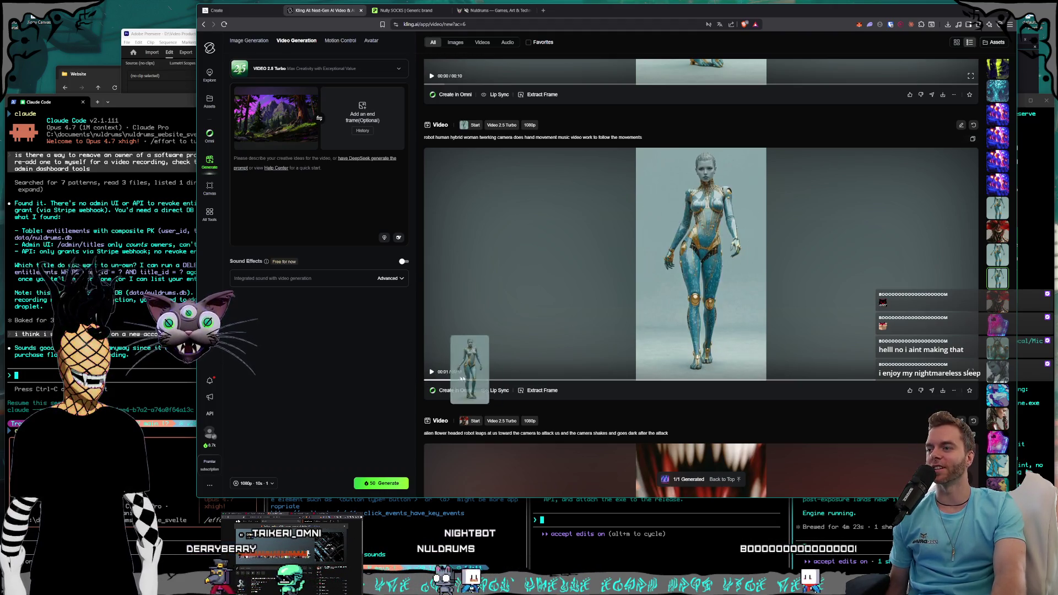
click(427, 380)
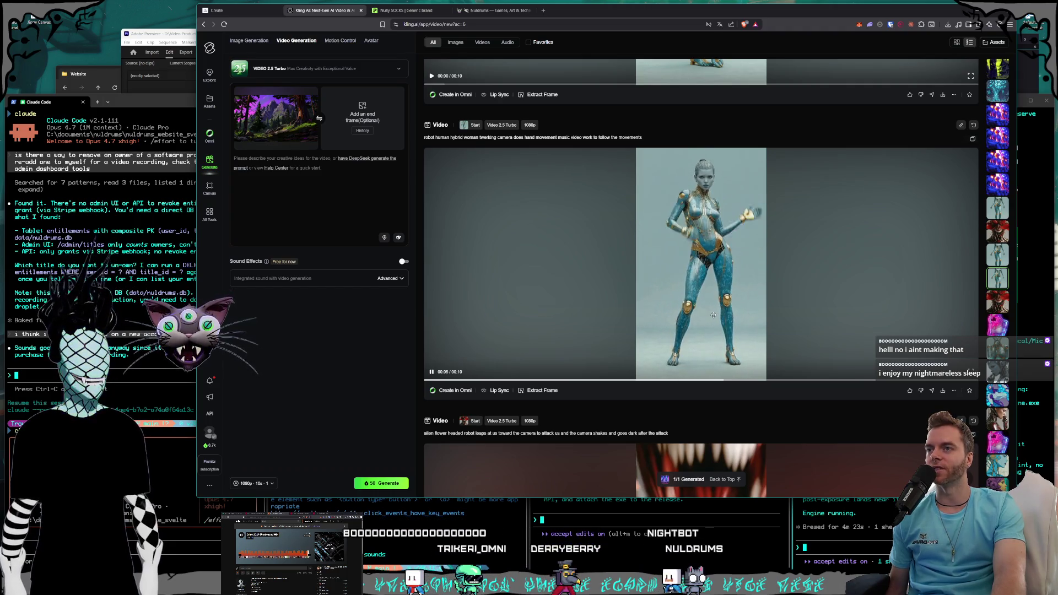
scroll(713, 315, up, 5)
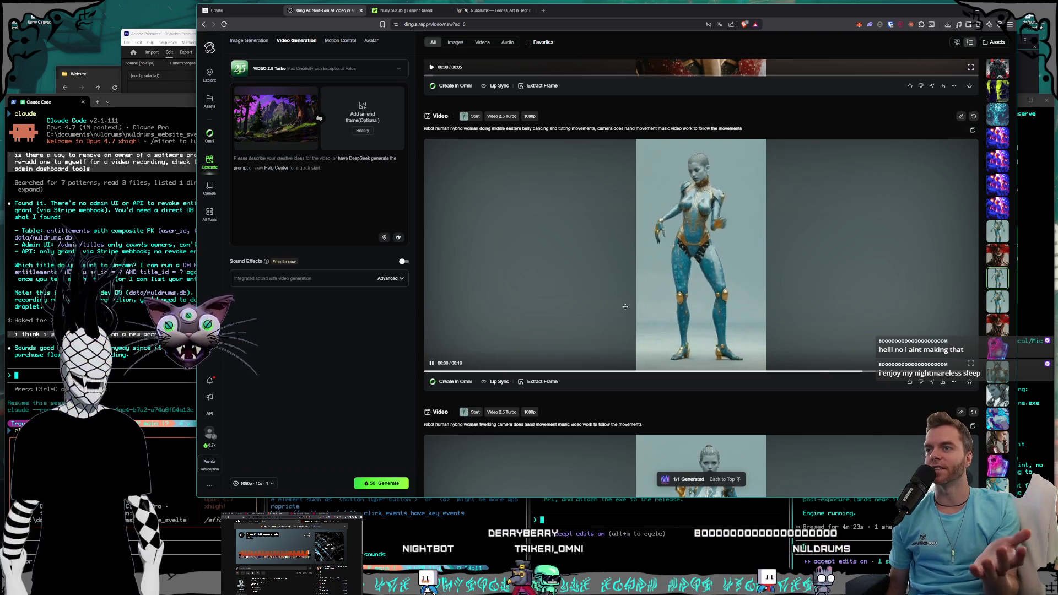
scroll(624, 299, up, 3)
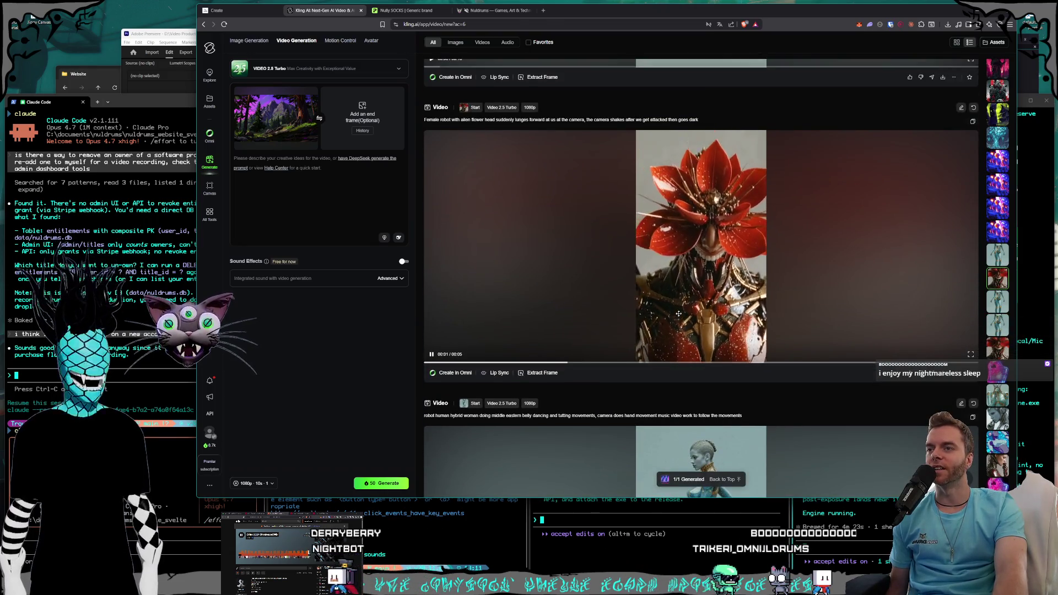
scroll(678, 314, up, 3)
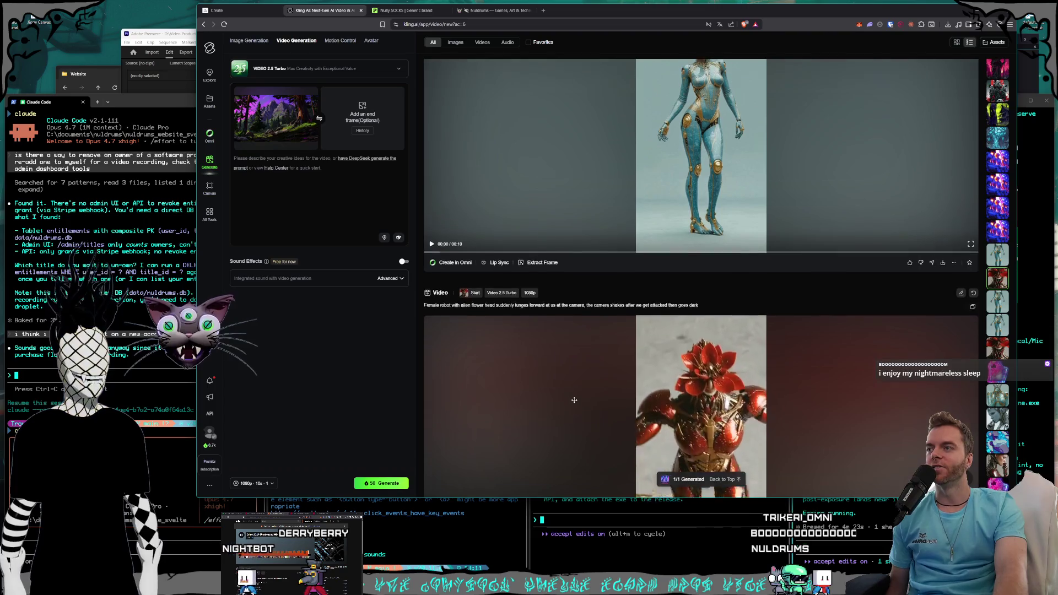
scroll(465, 359, up, 2)
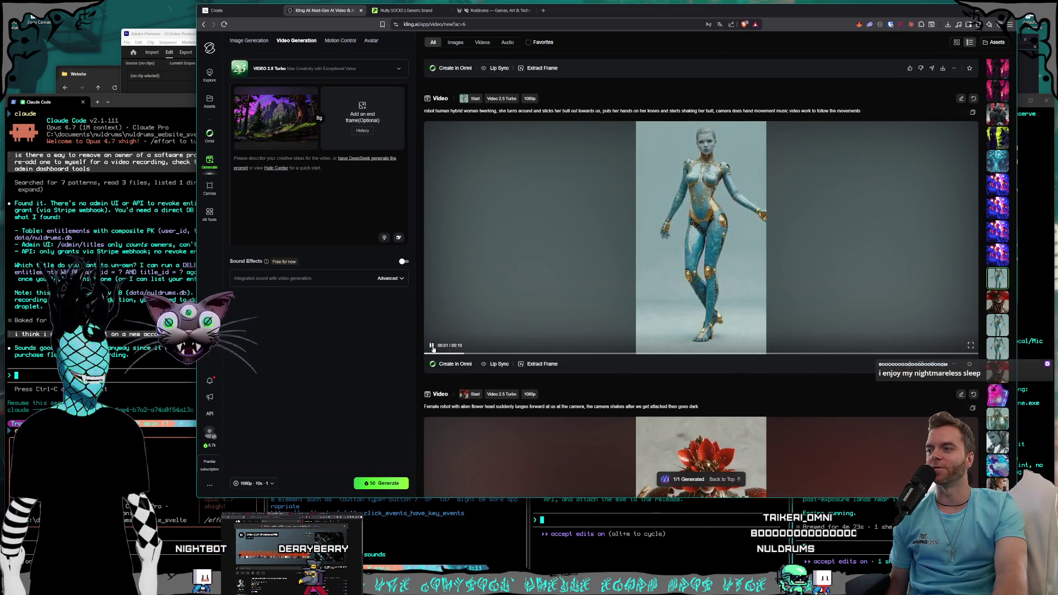
click(433, 351)
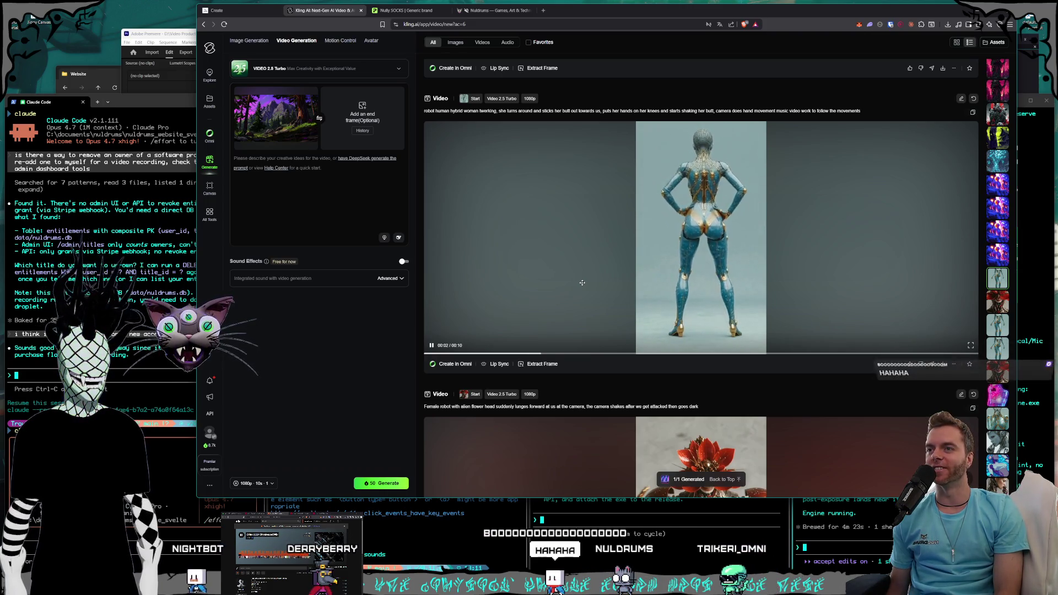
click(582, 283)
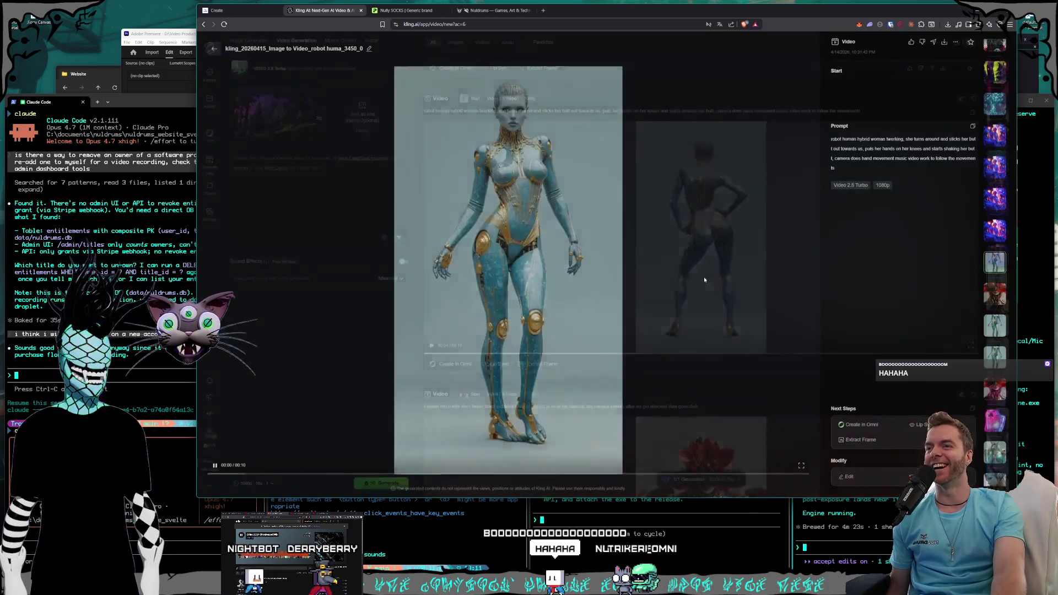
- Return to the feed, play the robot woman clip, and scroll through earlier generations
drag(650, 12, 654, 12)
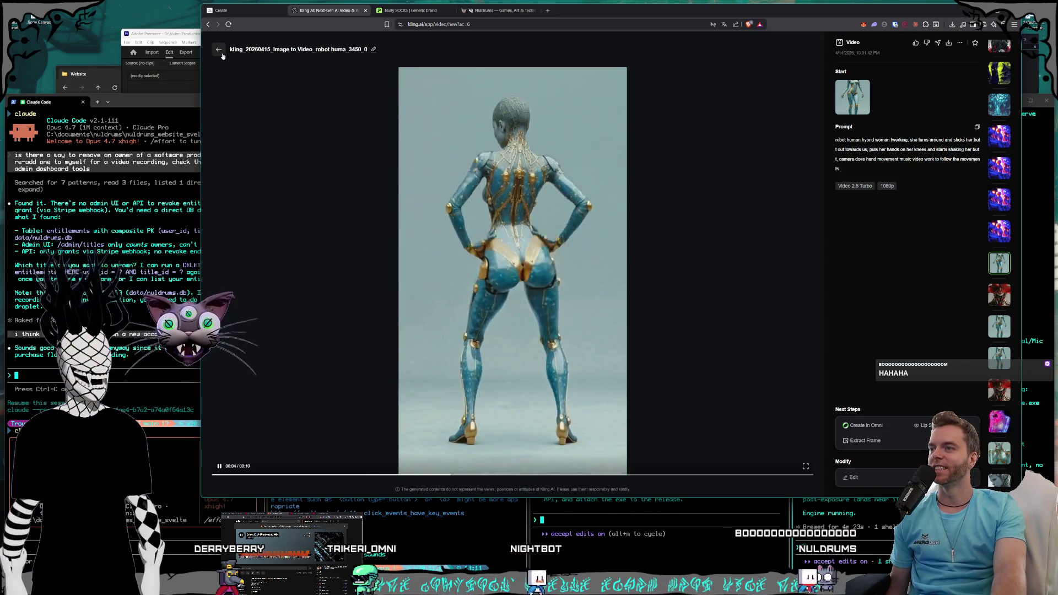
click(219, 50)
click(694, 266)
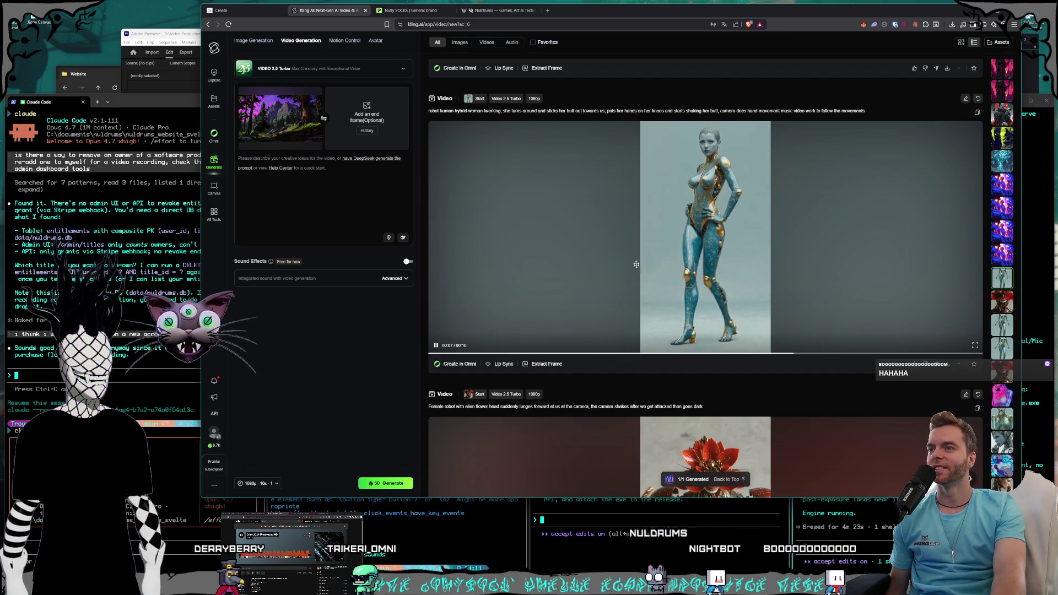
scroll(636, 264, up, 5)
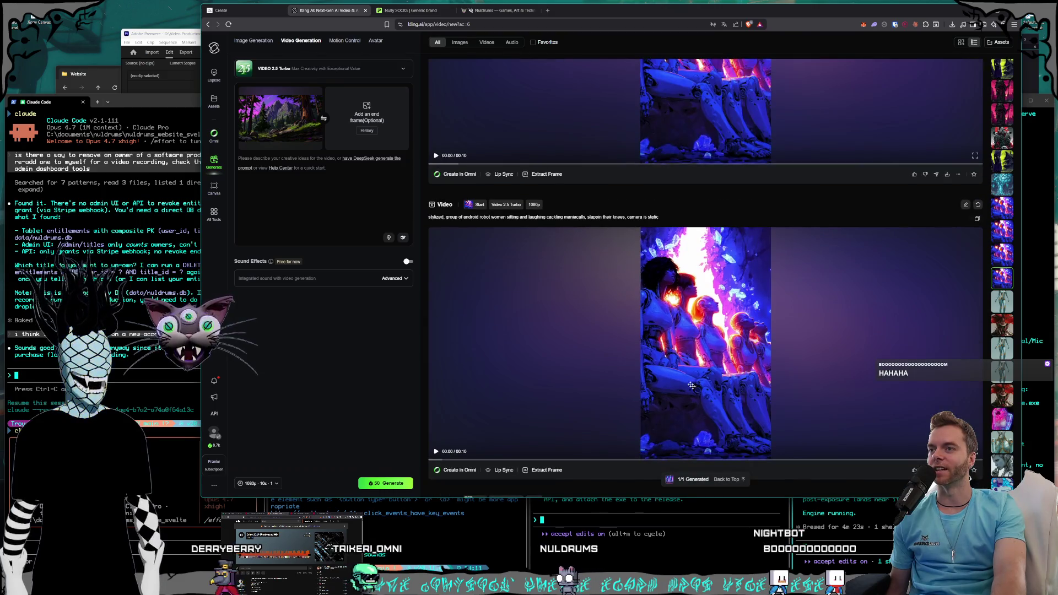
scroll(691, 385, down, 5)
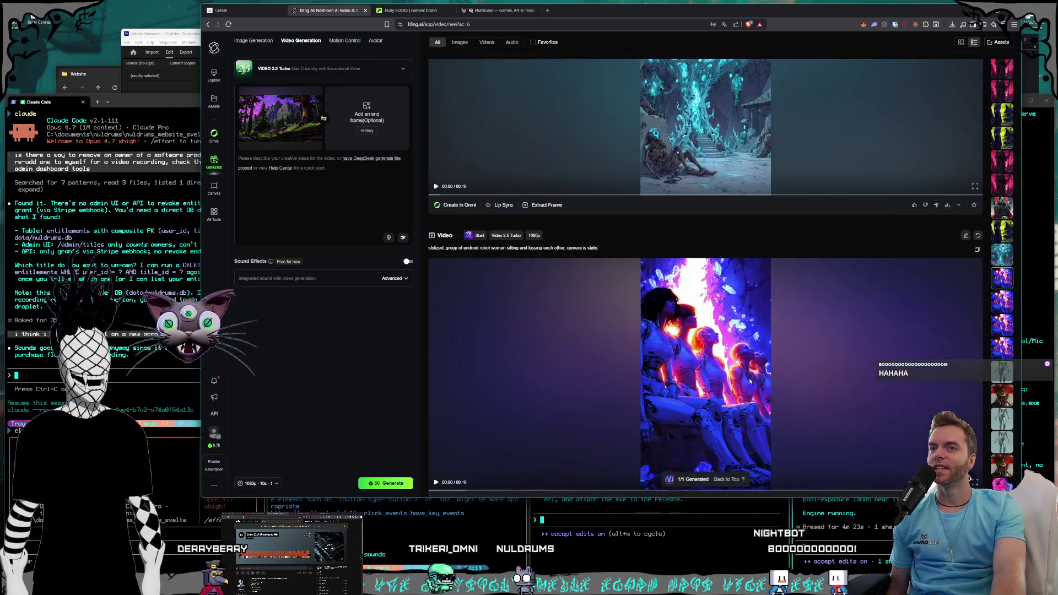
scroll(750, 380, up, 5)
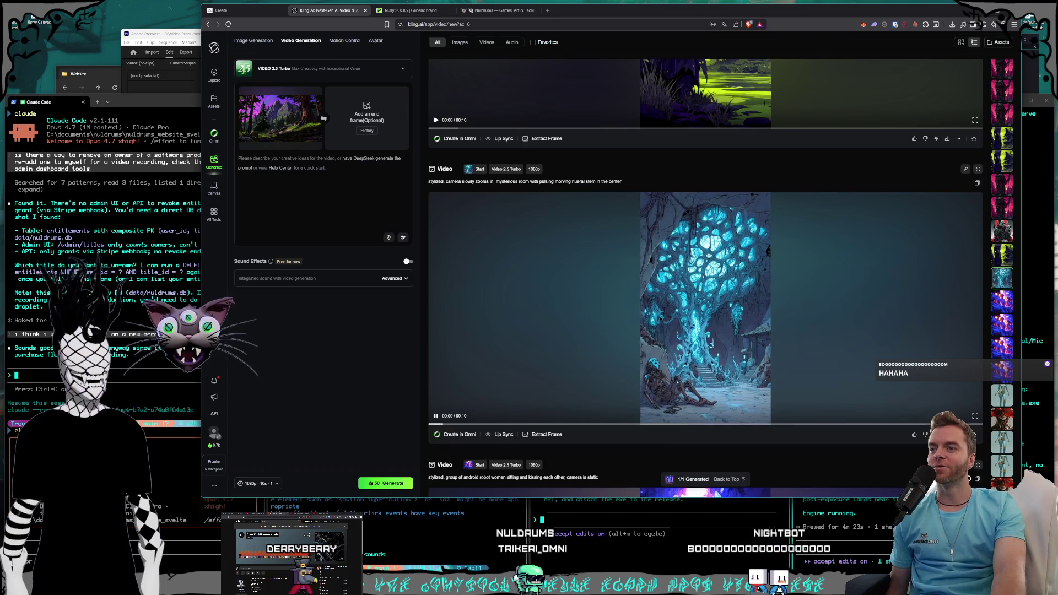
scroll(710, 345, up, 5)
scroll(738, 352, down, 10)
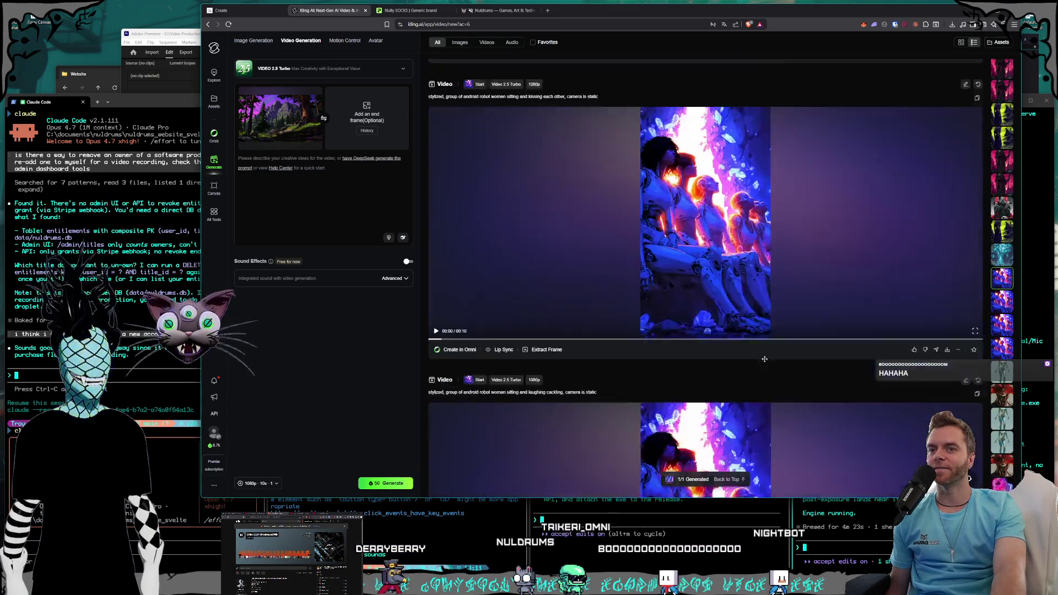
scroll(766, 363, down, 15)
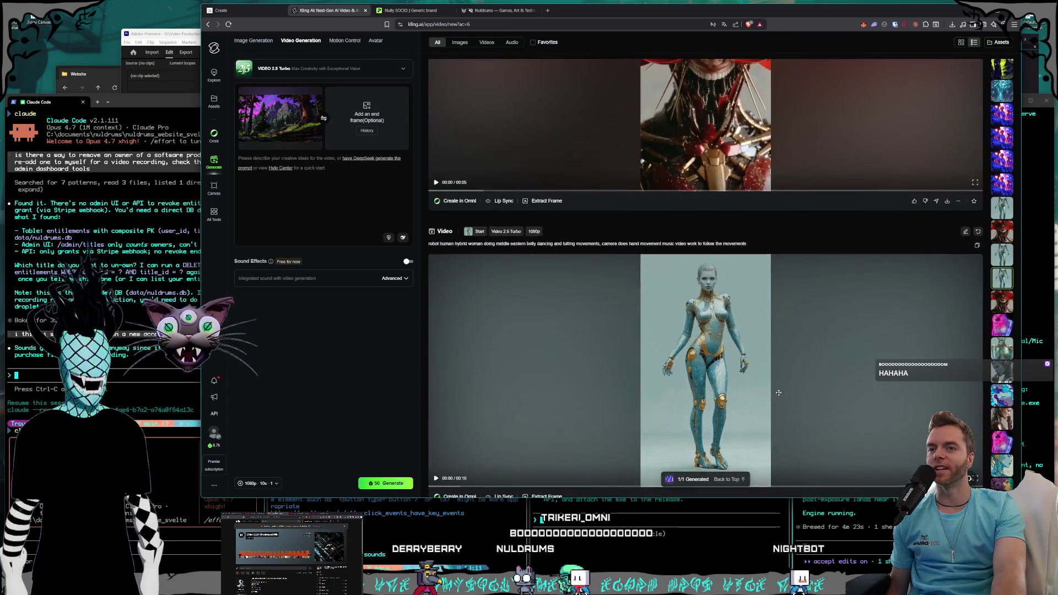
scroll(777, 397, up, 15)
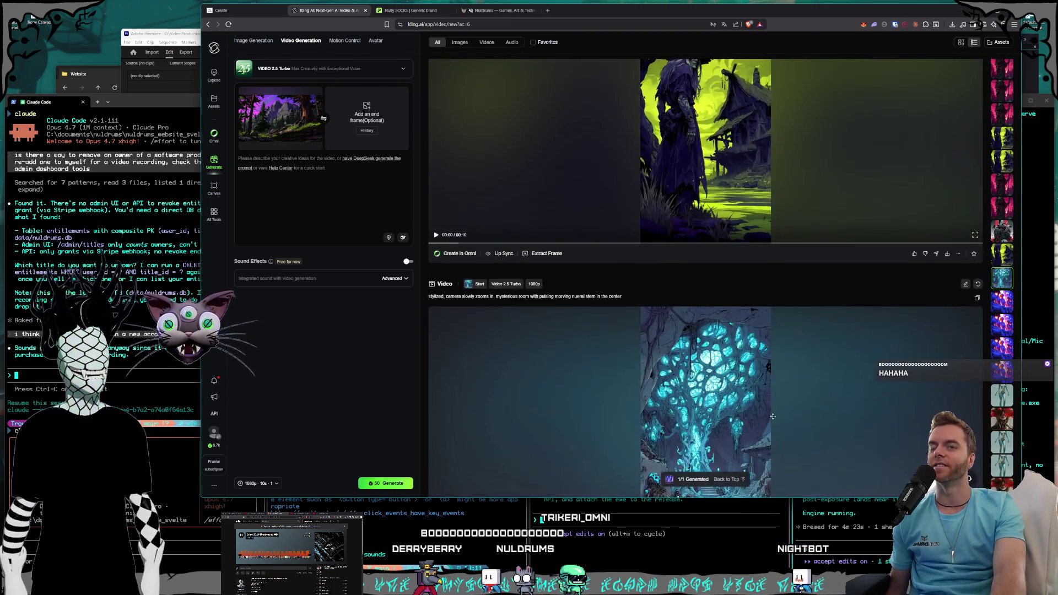
scroll(775, 397, up, 5)
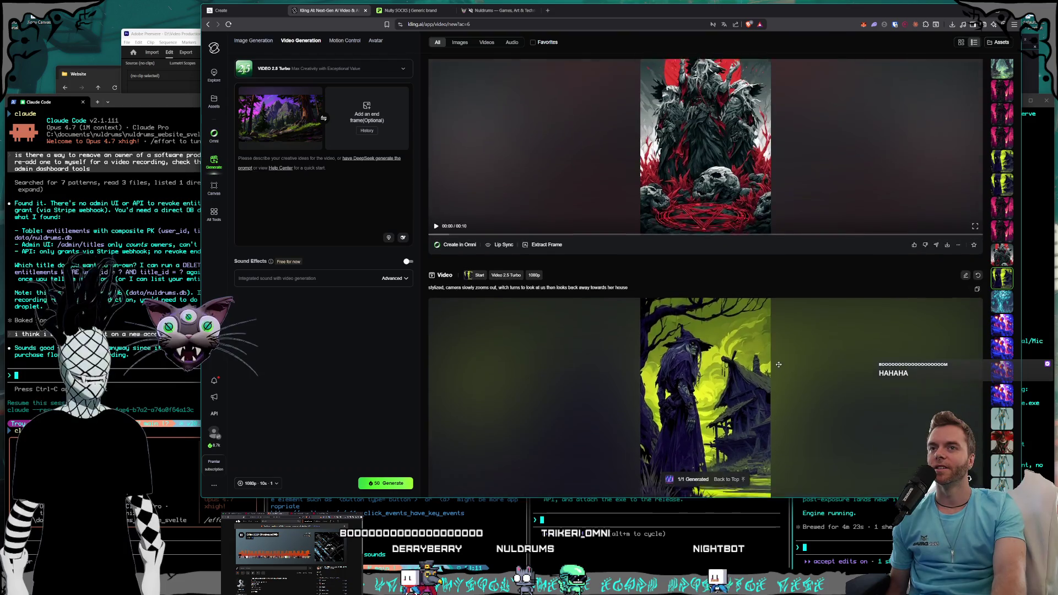
scroll(779, 364, up, 5)
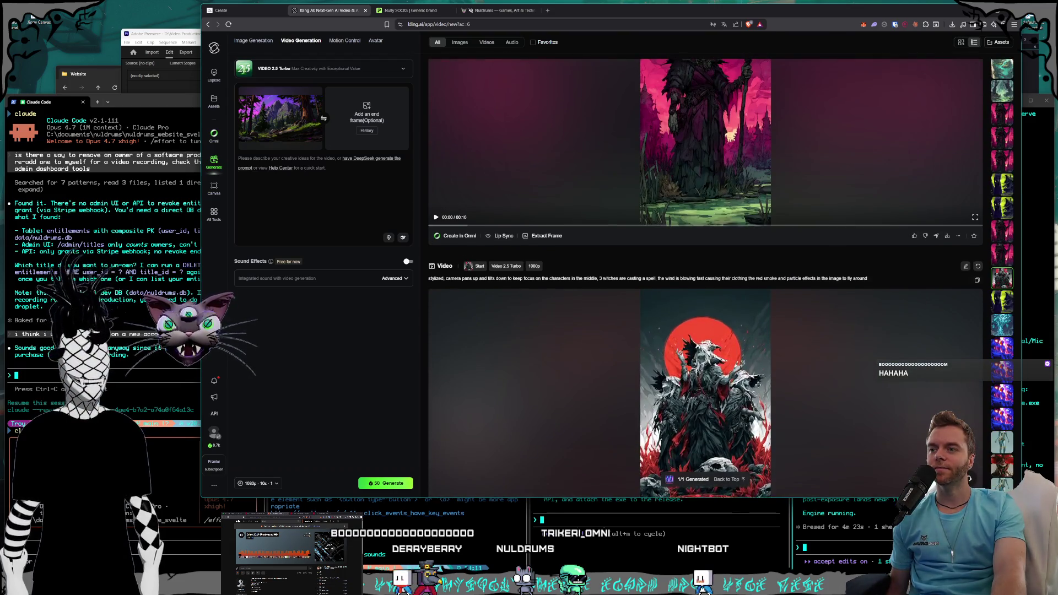
scroll(758, 384, down, 5)
- Watch the red-sun witches video in detail view, then close it
click(768, 311)
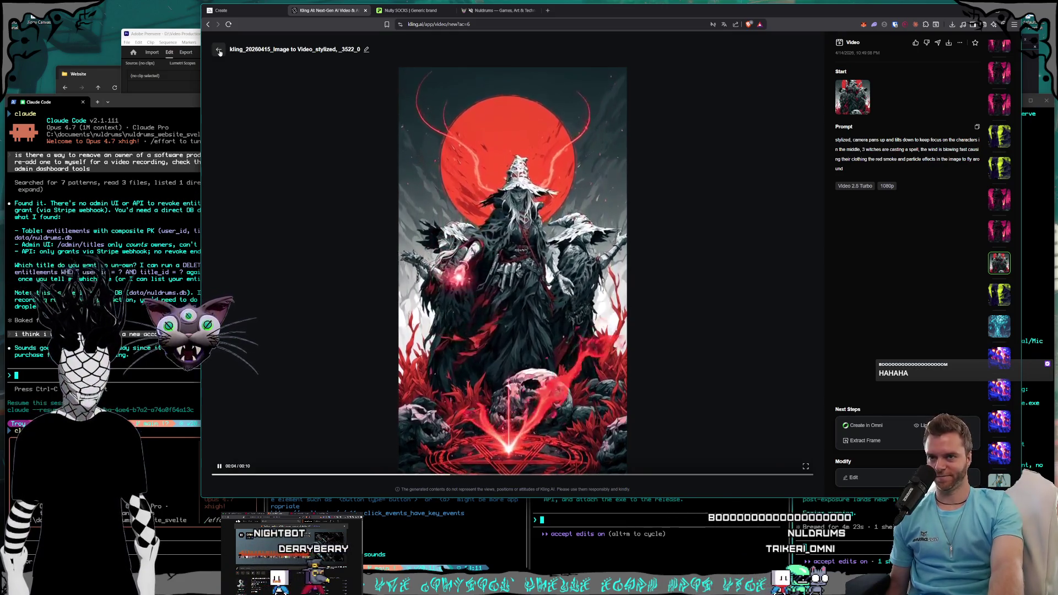
click(219, 51)
scroll(775, 351, up, 5)
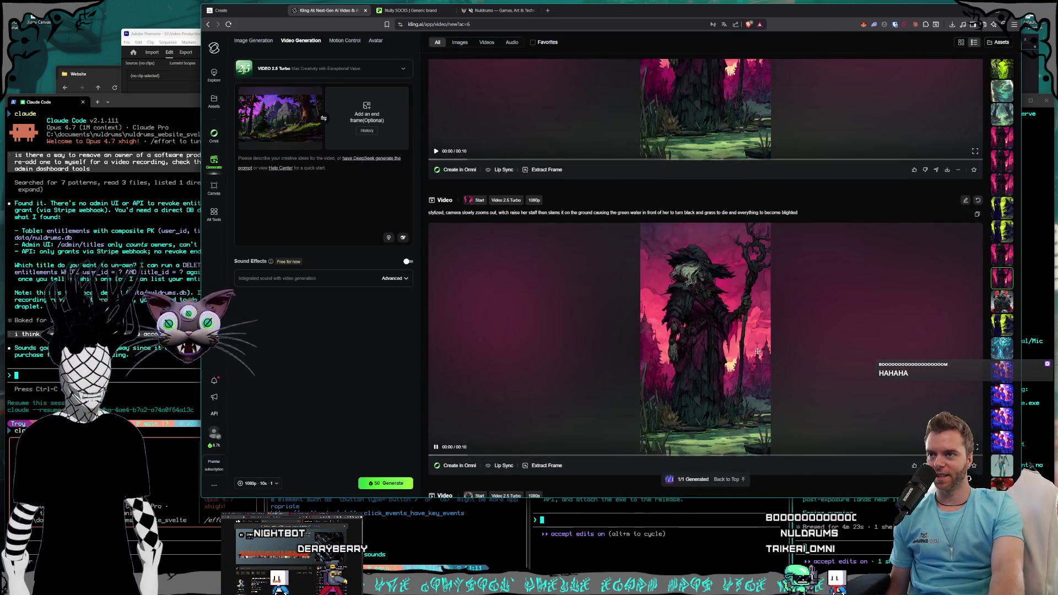
- Preview the green witch and haunted castle swamp clips in the feed
scroll(758, 352, down, 1)
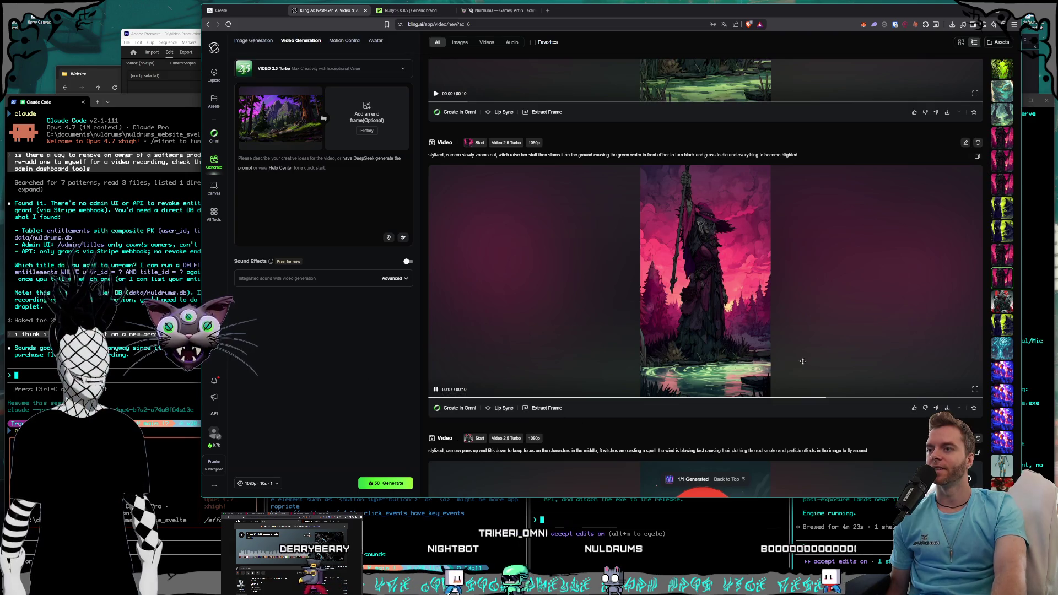
scroll(674, 434, up, 10)
click(727, 380)
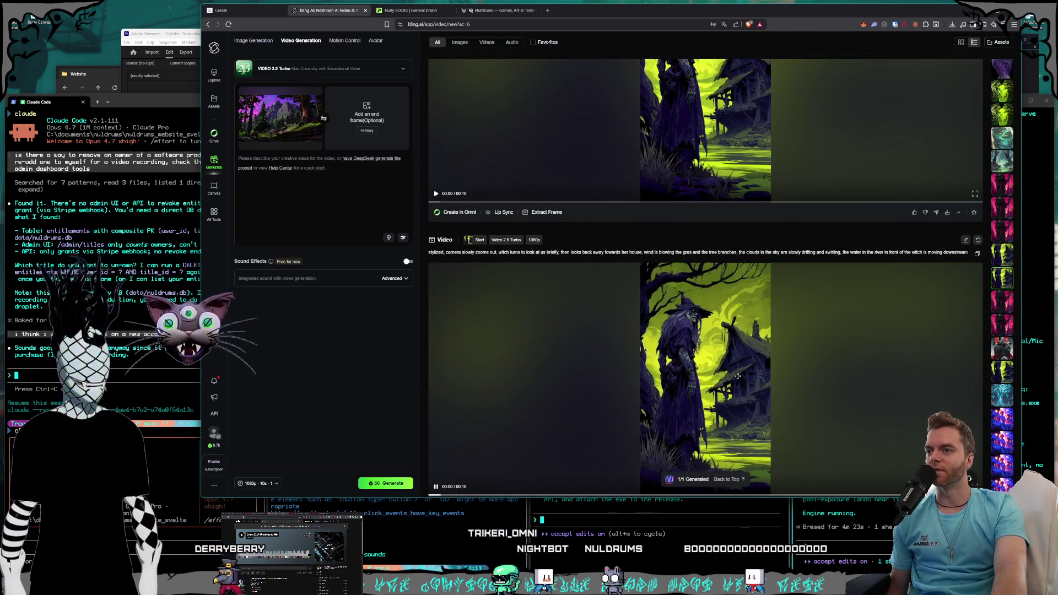
scroll(763, 380, down, 1)
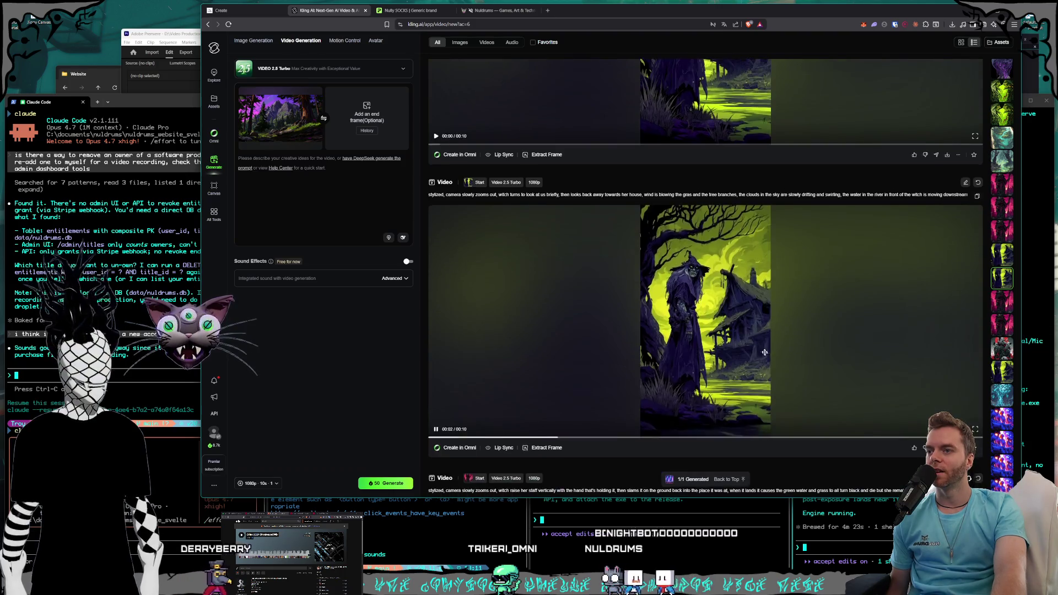
scroll(762, 330, up, 10)
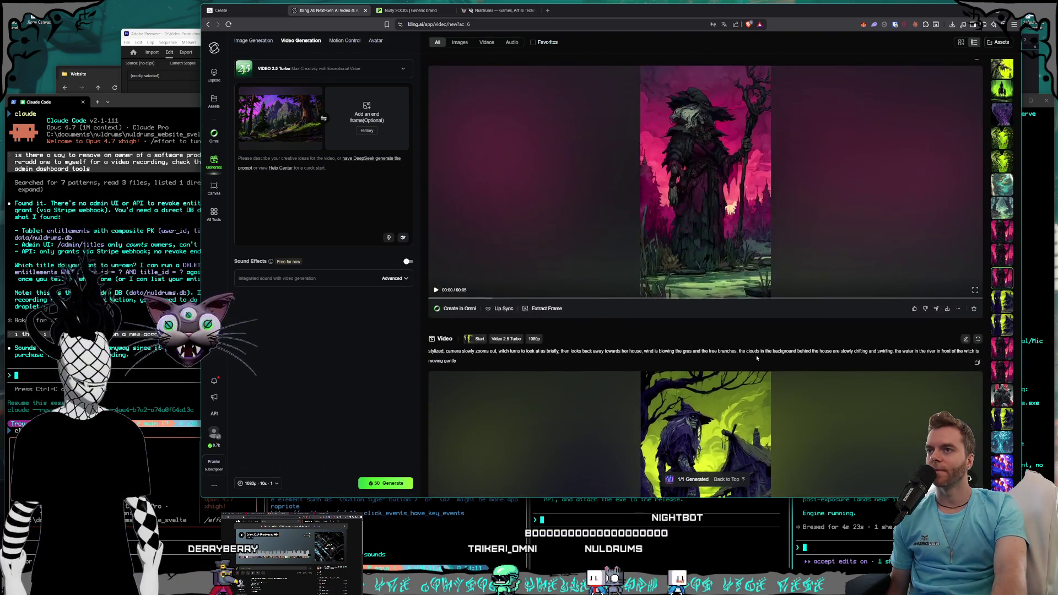
click(756, 357)
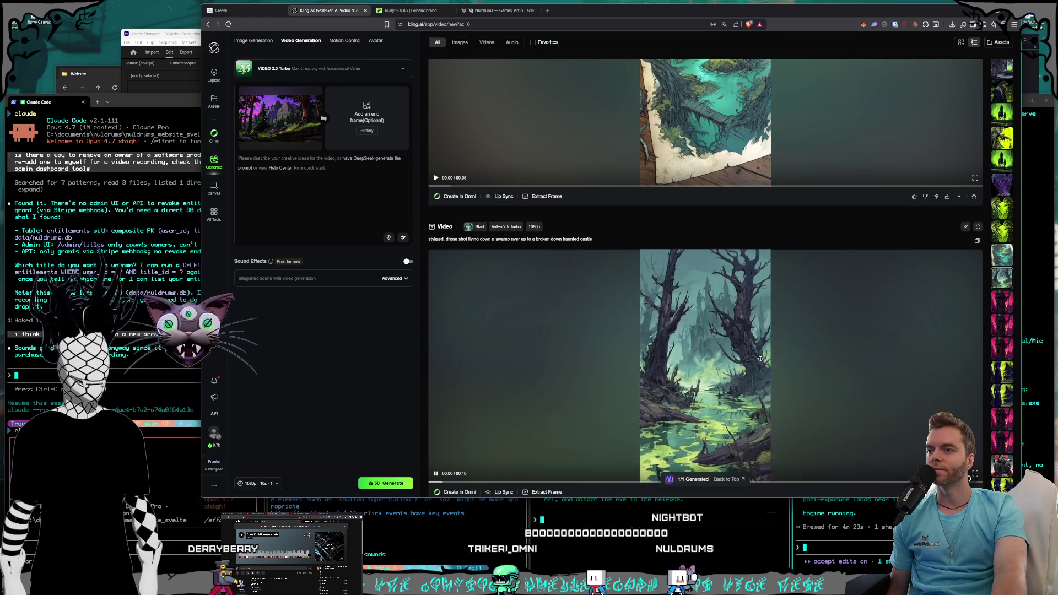
scroll(771, 350, up, 1)
scroll(773, 349, down, 1)
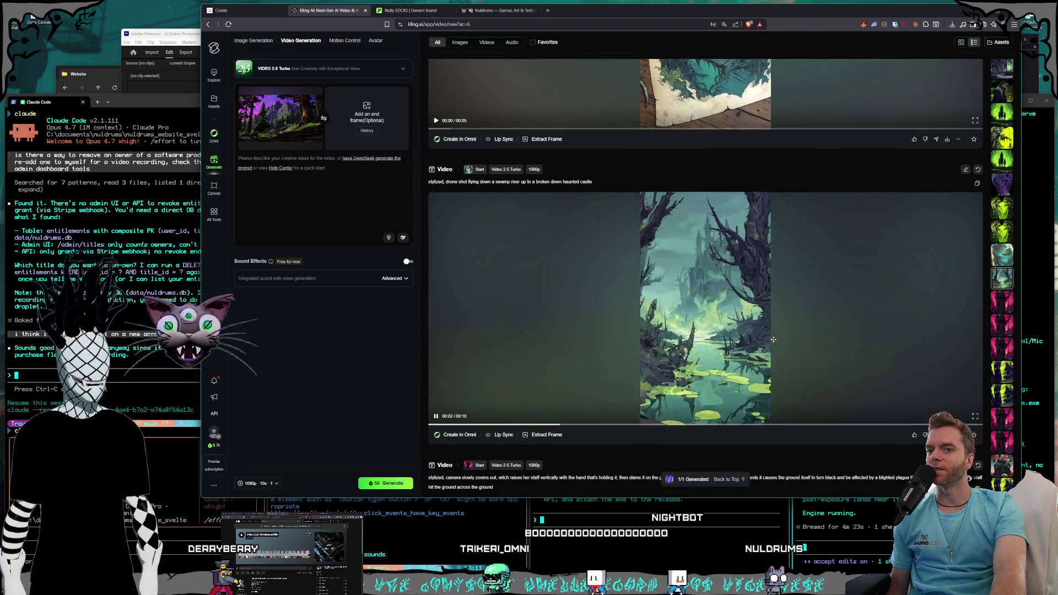
scroll(774, 340, up, 5)
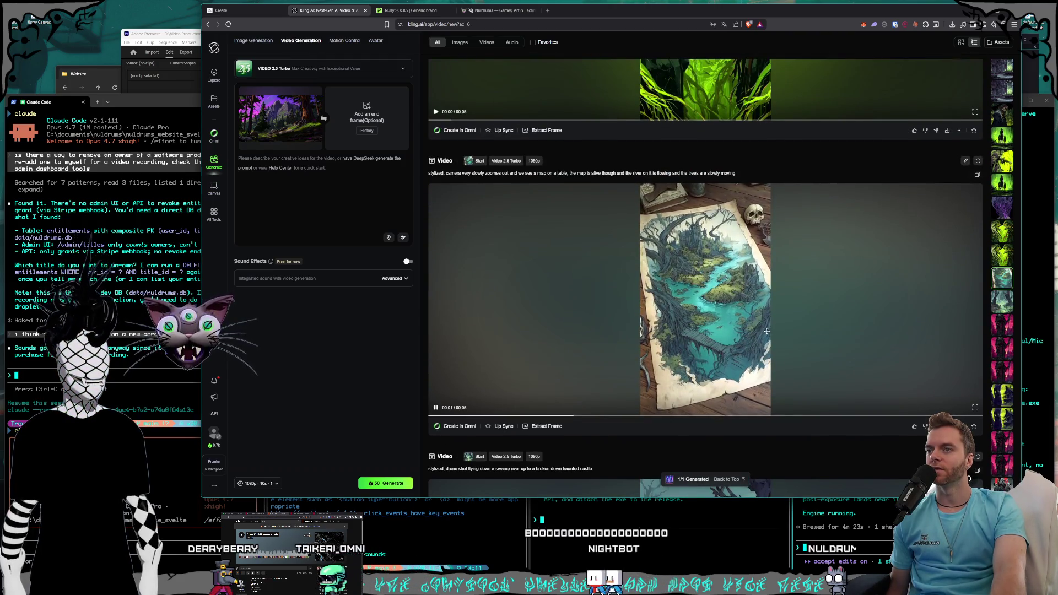
- Glance at the map-on-a-table video, then scroll until the skull-orb clip is visible
click(774, 324)
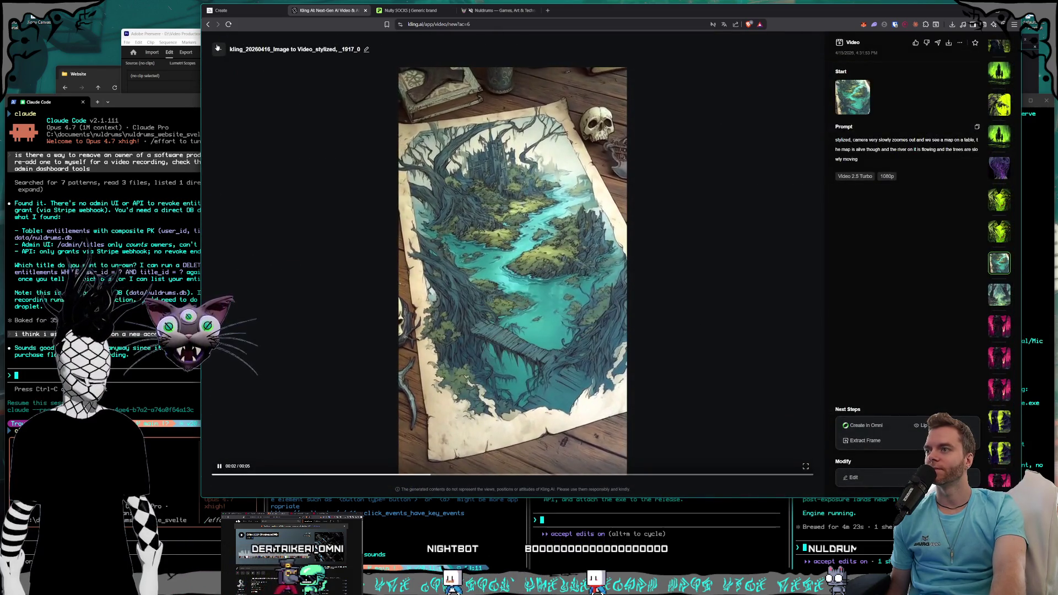
click(218, 48)
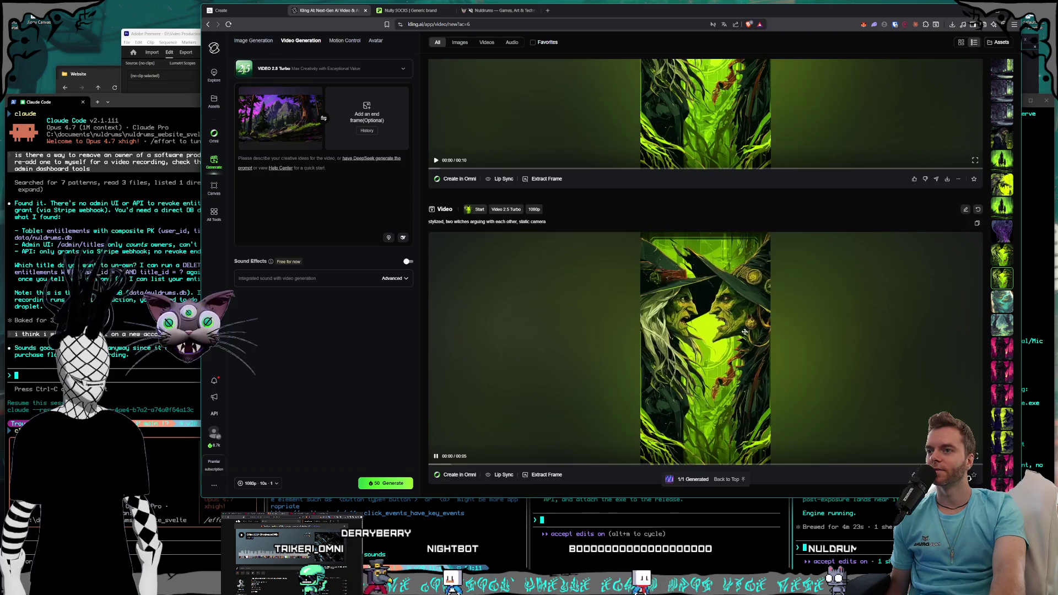
scroll(741, 316, down, 2)
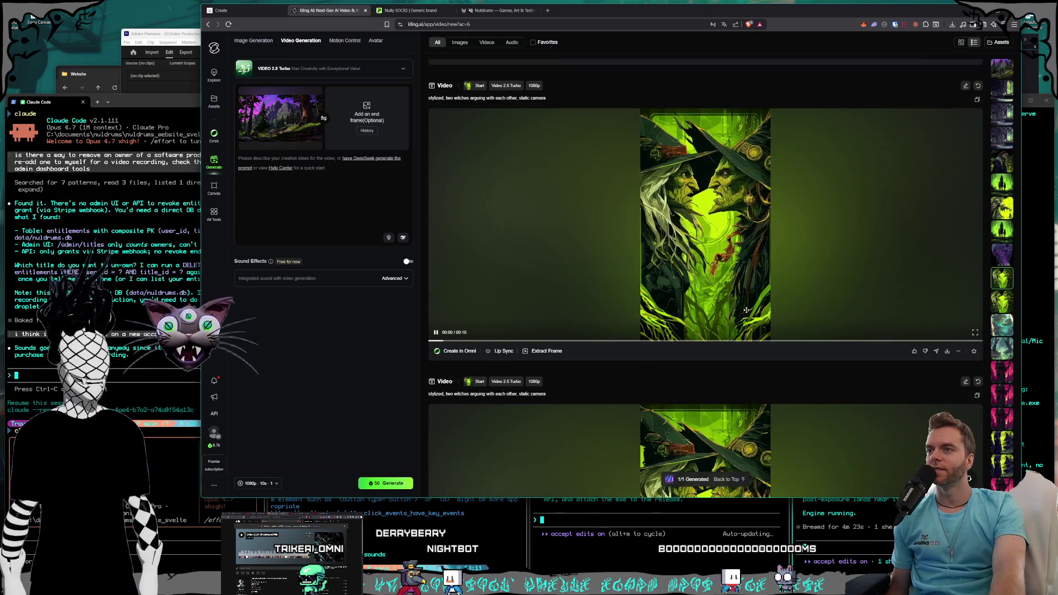
scroll(747, 309, down, 1)
scroll(721, 250, up, 1)
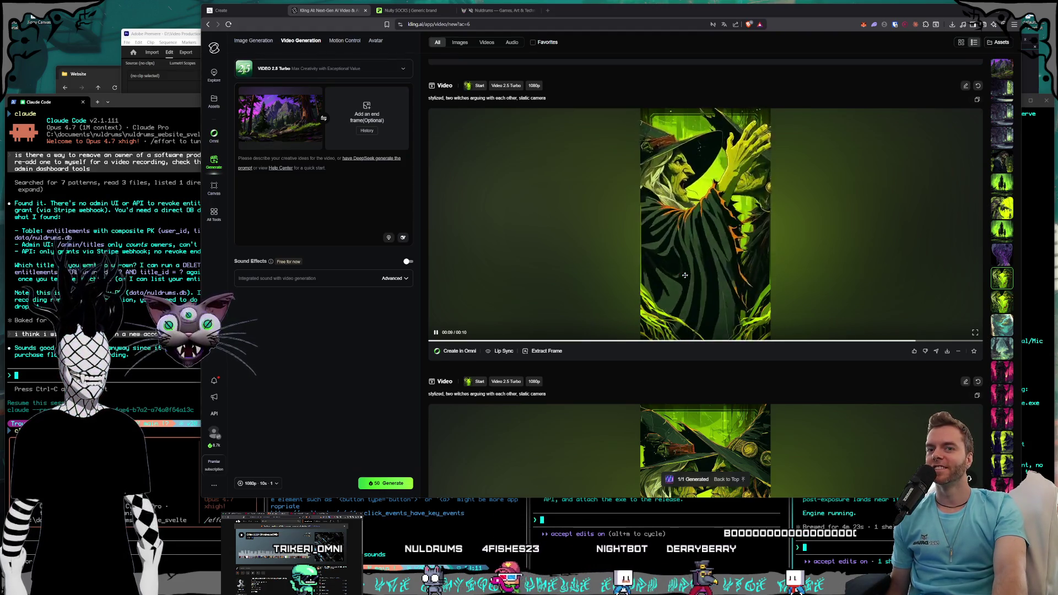
scroll(689, 271, up, 5)
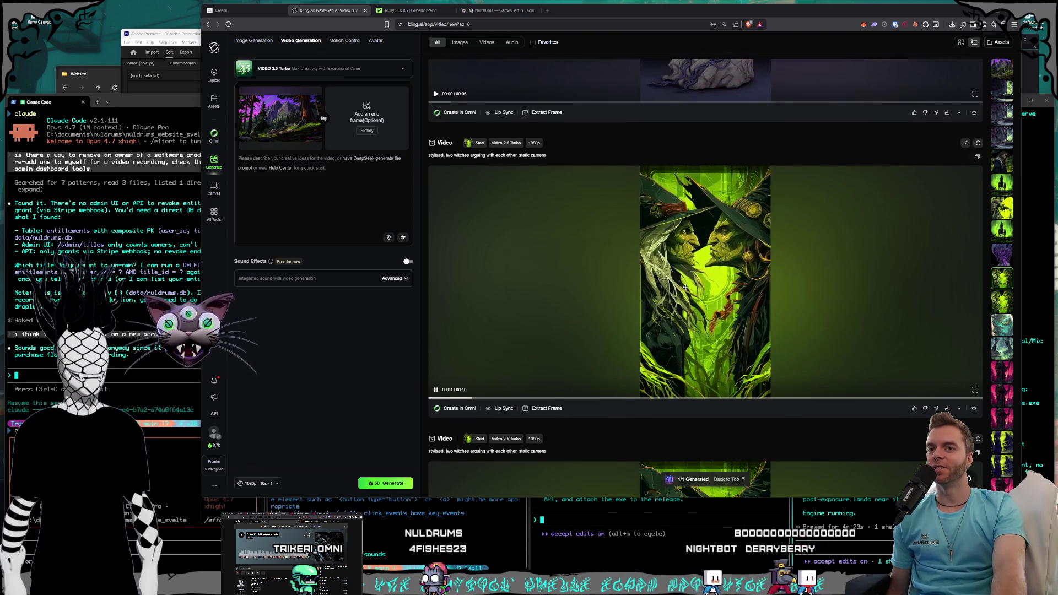
scroll(699, 366, up, 6)
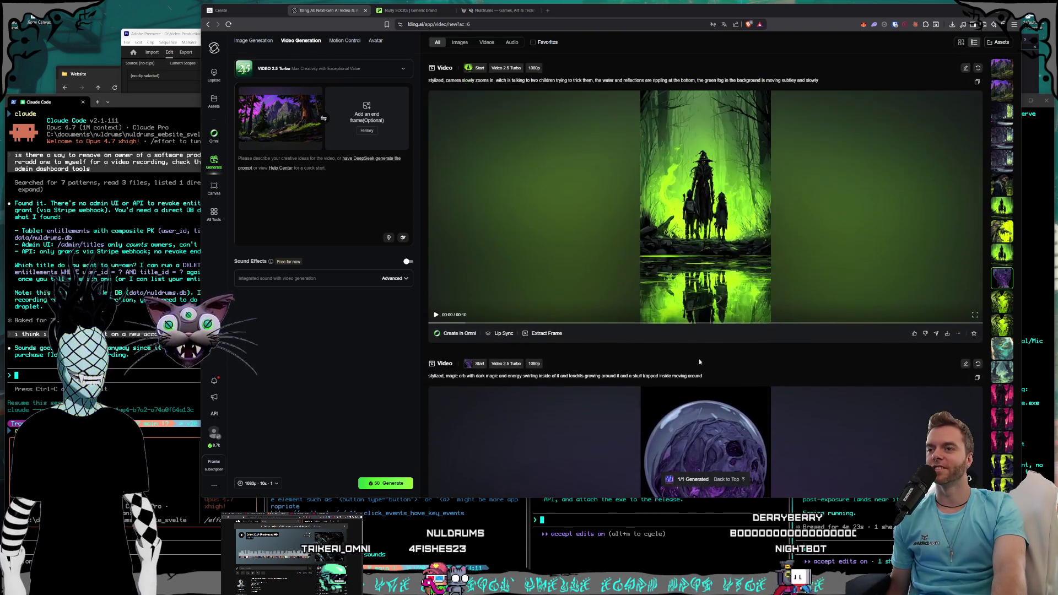
scroll(700, 358, down, 4)
scroll(706, 331, down, 3)
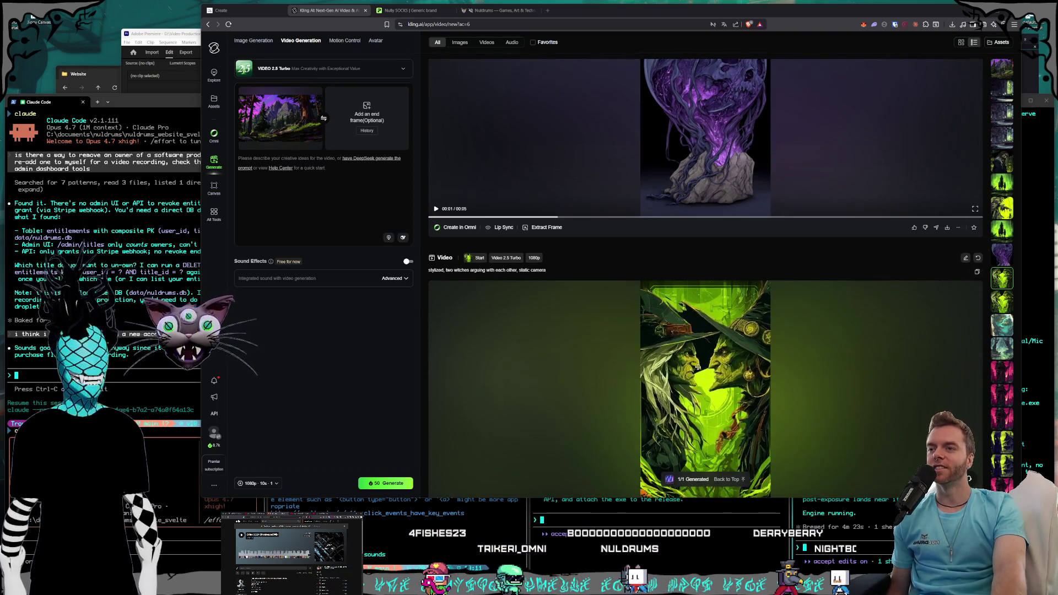
scroll(698, 363, down, 5)
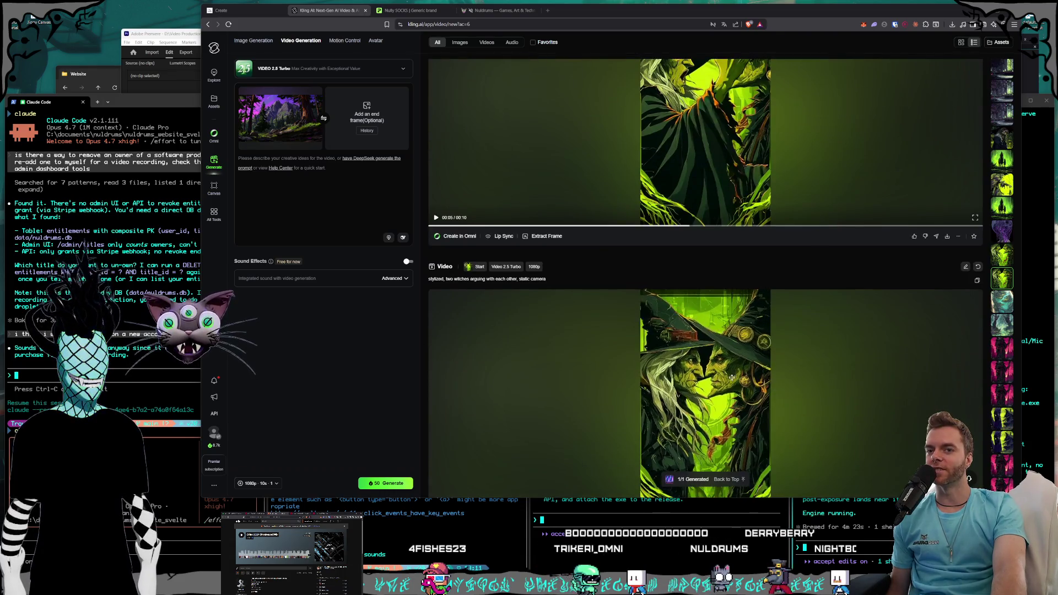
scroll(736, 369, down, 1)
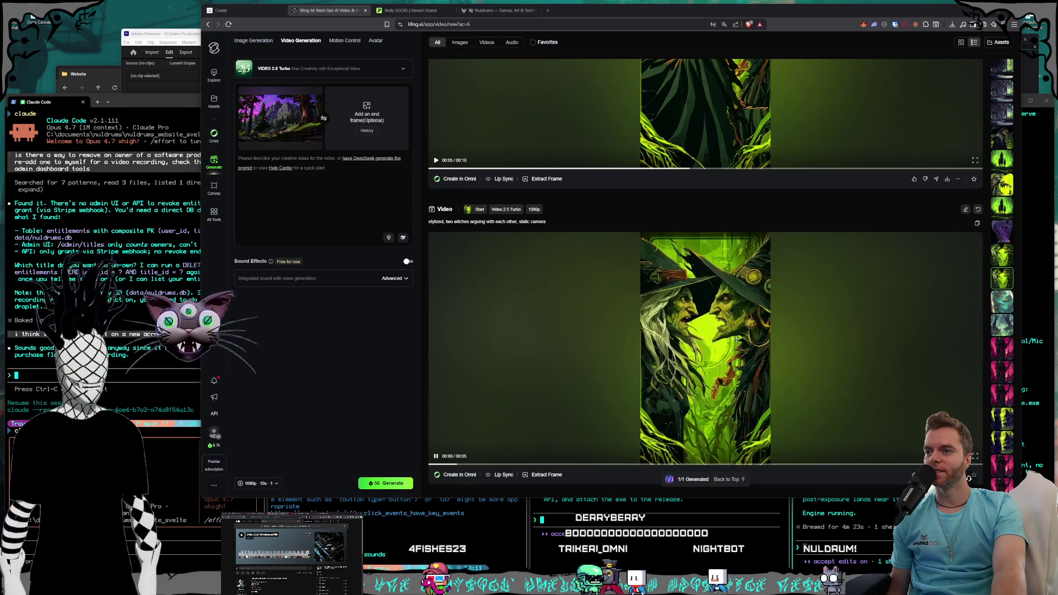
scroll(736, 339, up, 10)
scroll(728, 337, down, 5)
scroll(728, 337, up, 5)
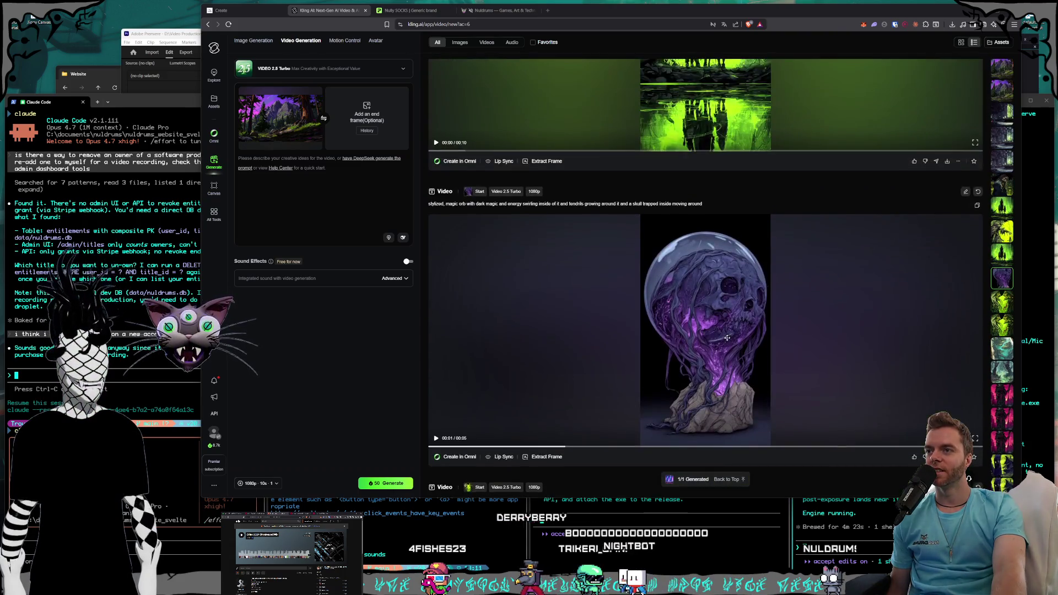
click(760, 337)
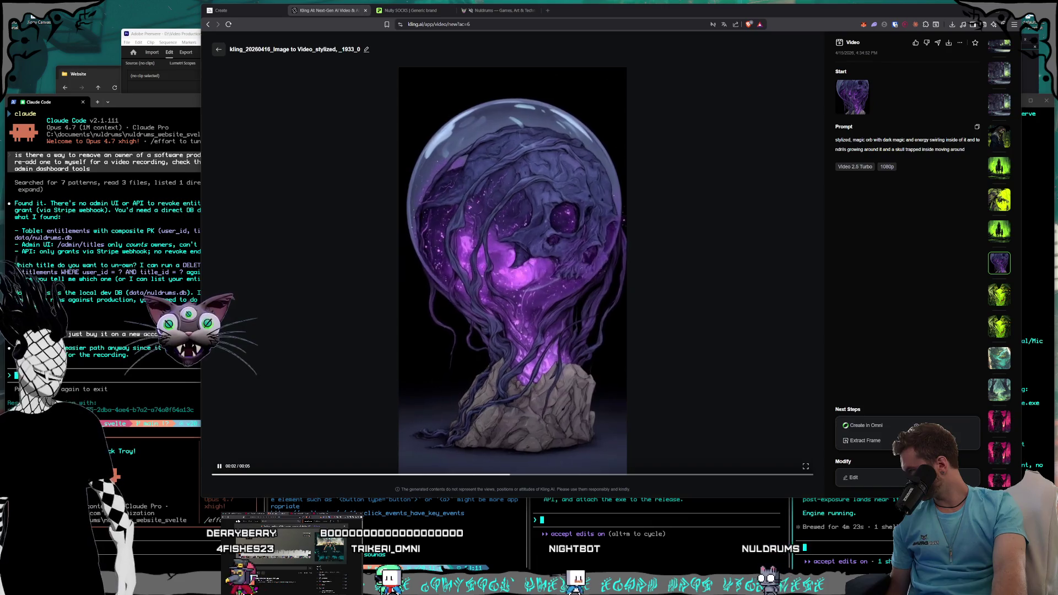
click(219, 50)
scroll(743, 346, up, 5)
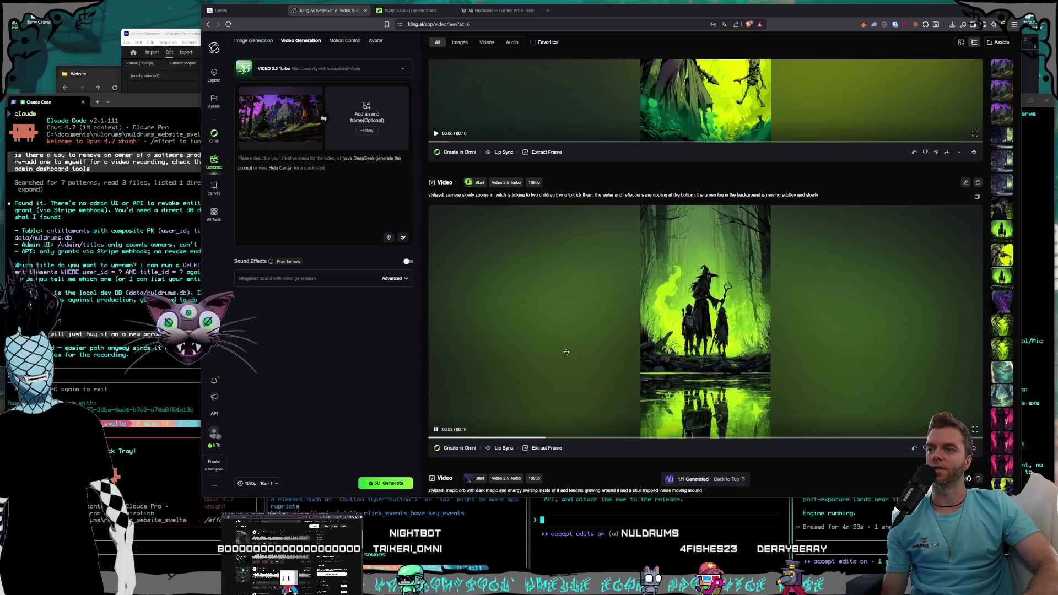
click(828, 384)
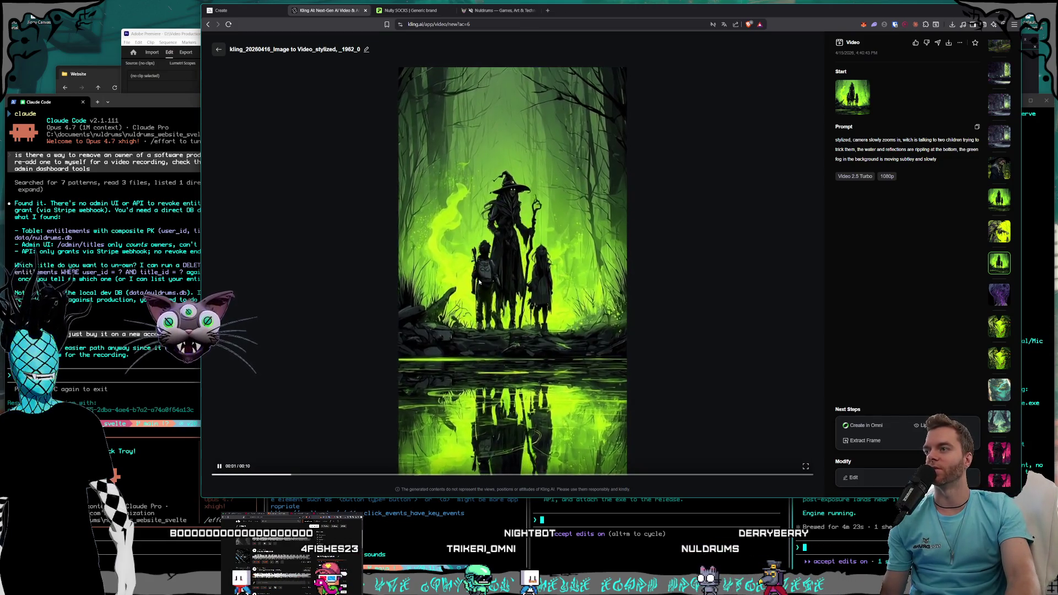
click(219, 50)
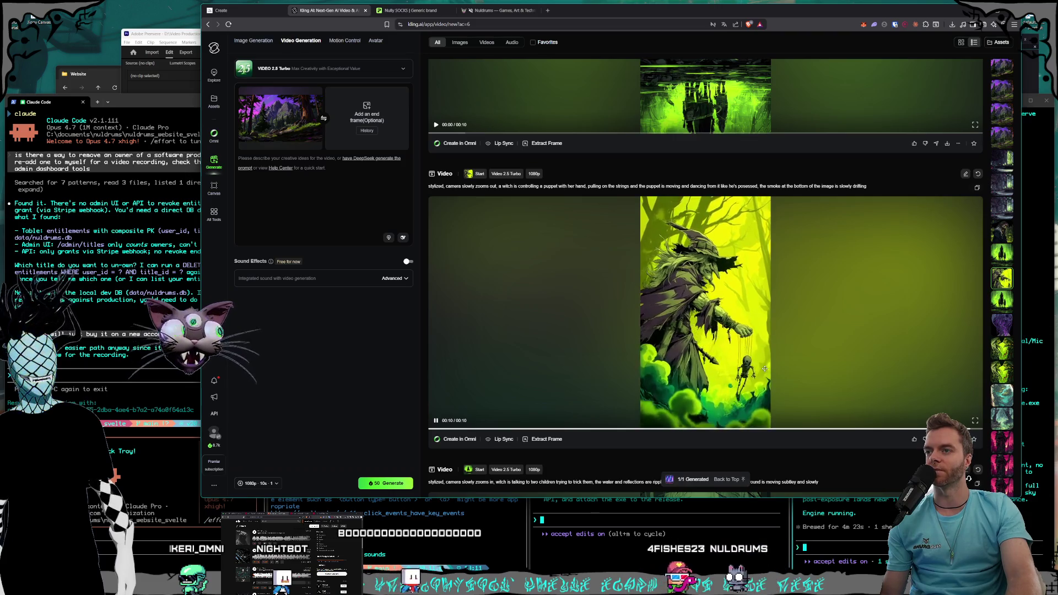
scroll(763, 372, down, 3)
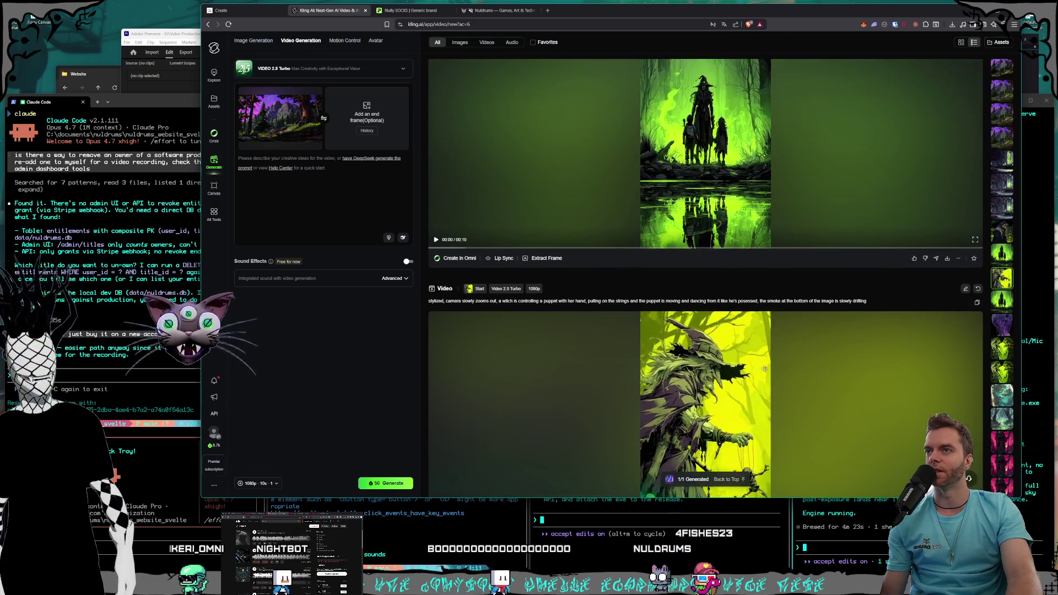
scroll(758, 382, up, 3)
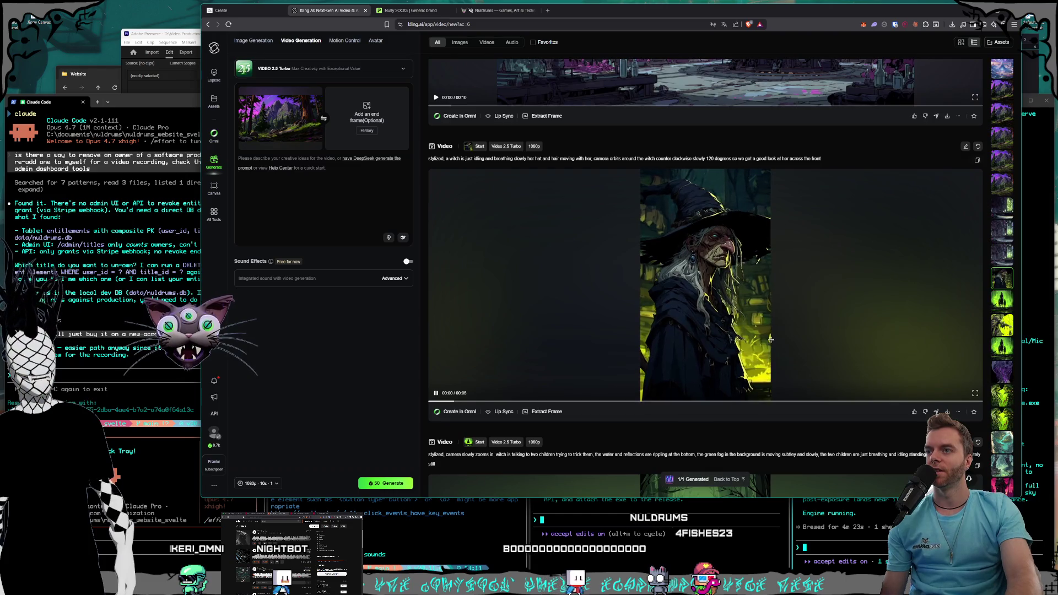
click(772, 341)
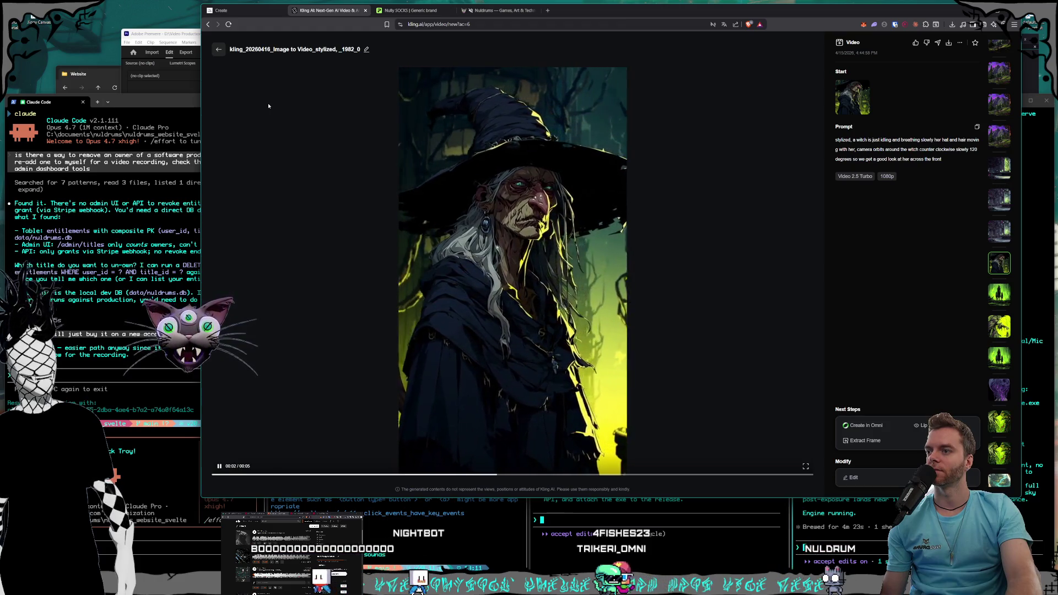
click(219, 50)
scroll(707, 355, down, 5)
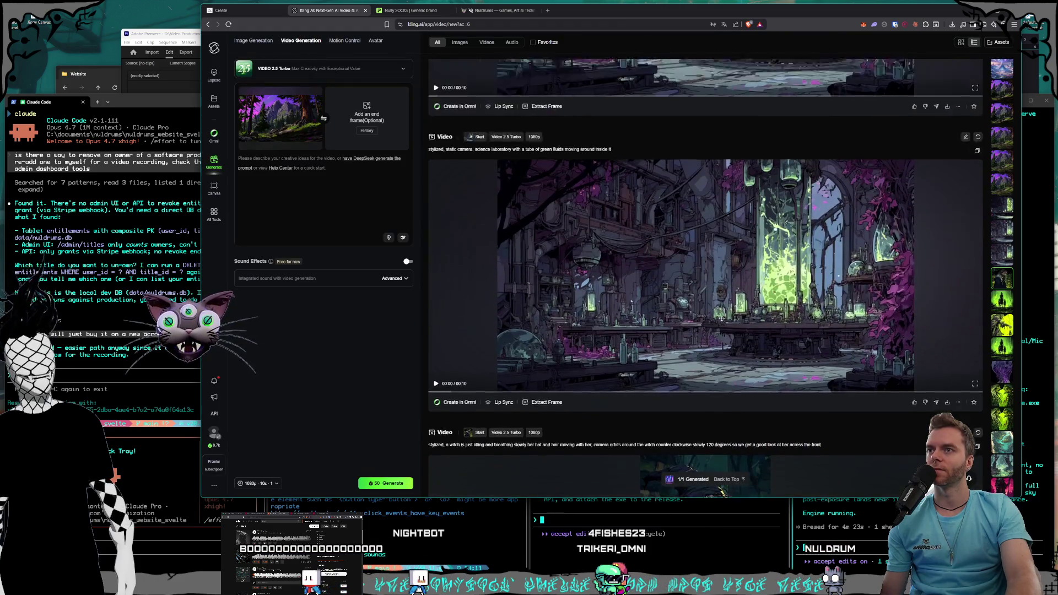
scroll(707, 354, down, 10)
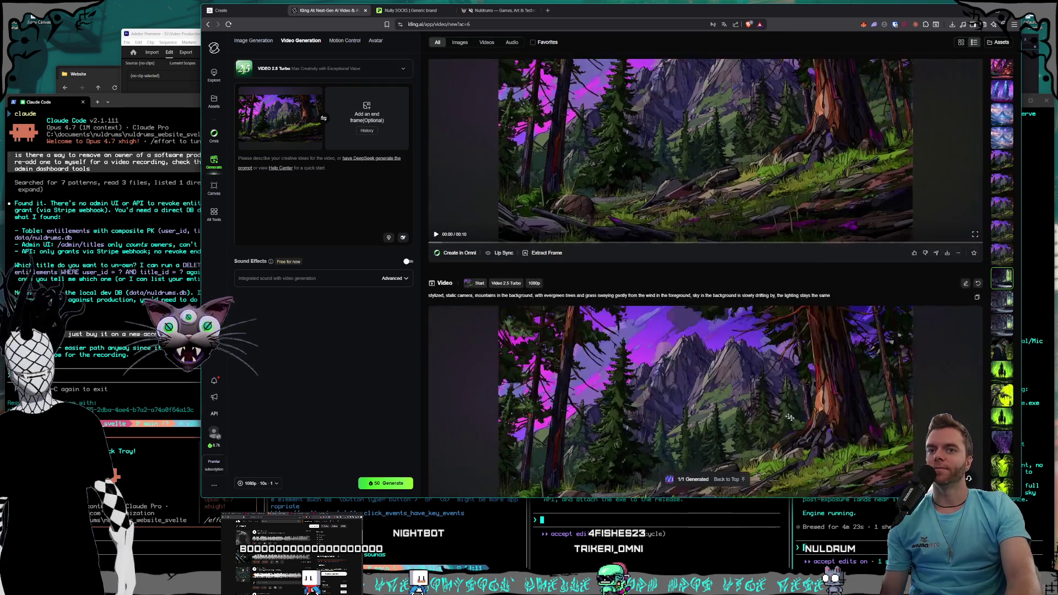
scroll(839, 405, down, 15)
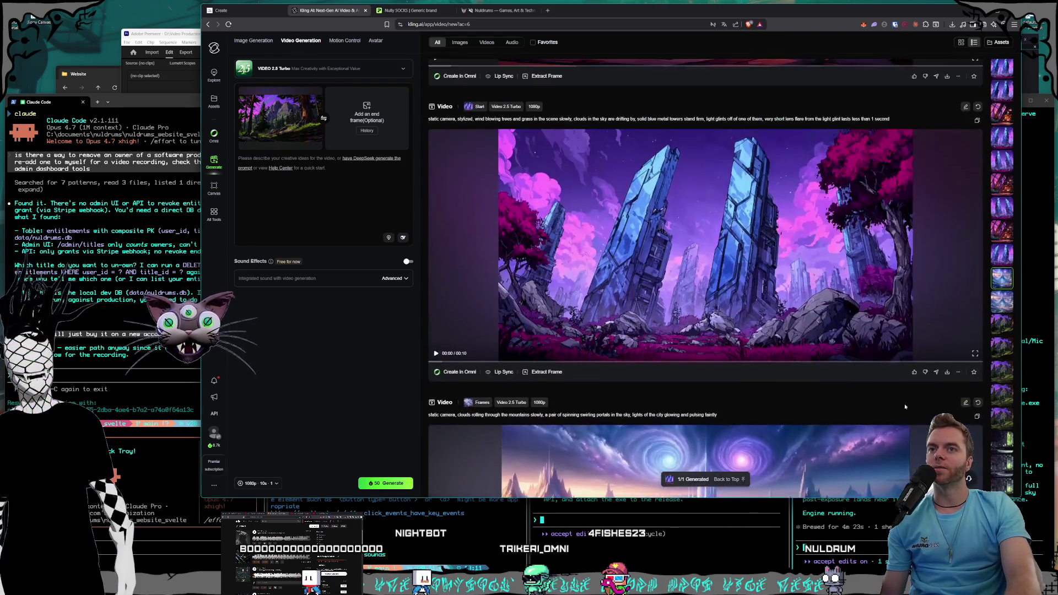
scroll(902, 413, down, 15)
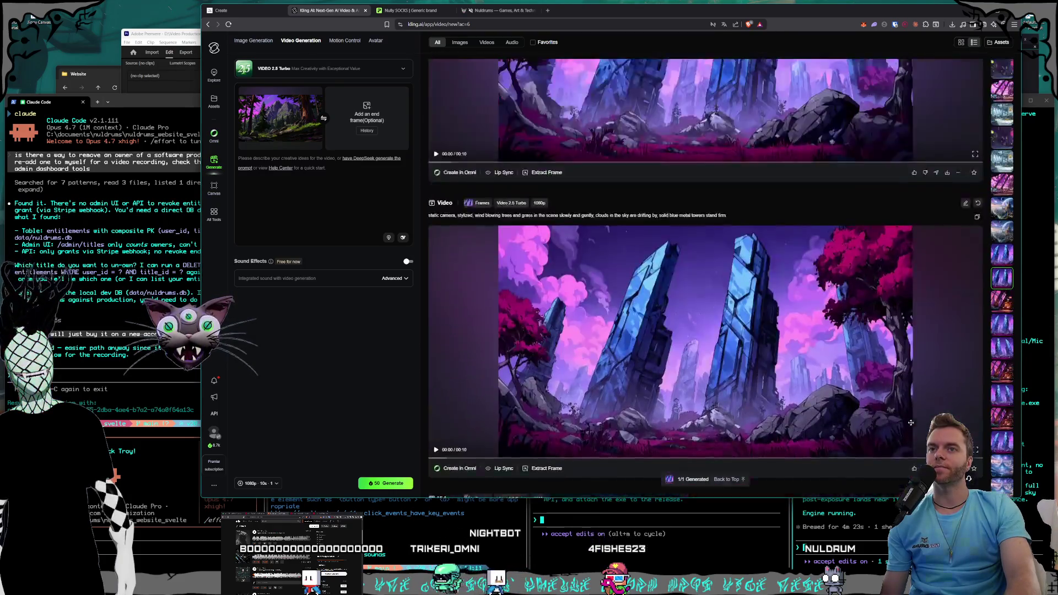
scroll(908, 375, down, 10)
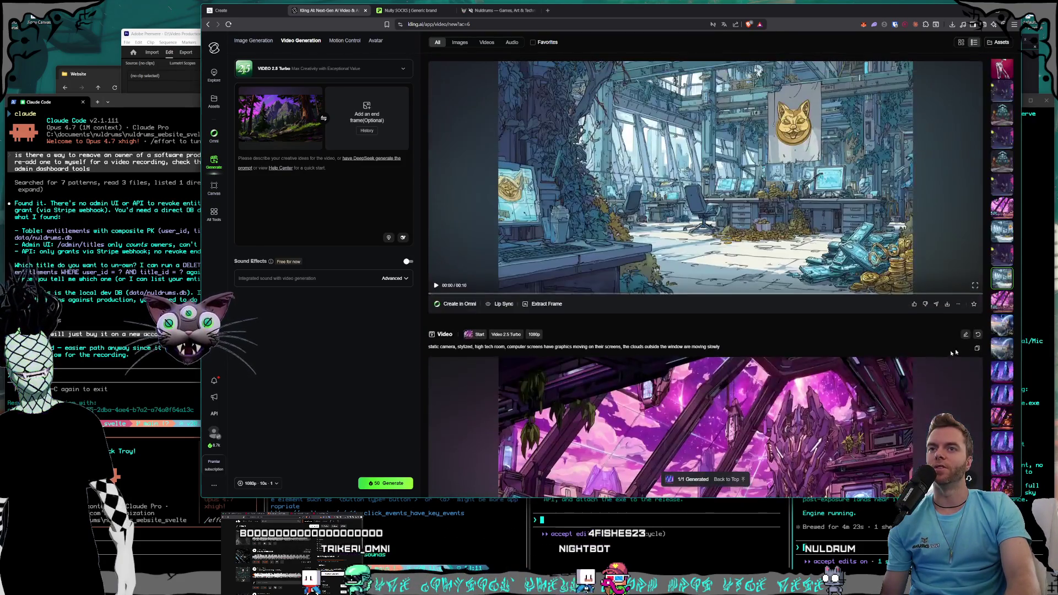
scroll(1002, 333, down, 5)
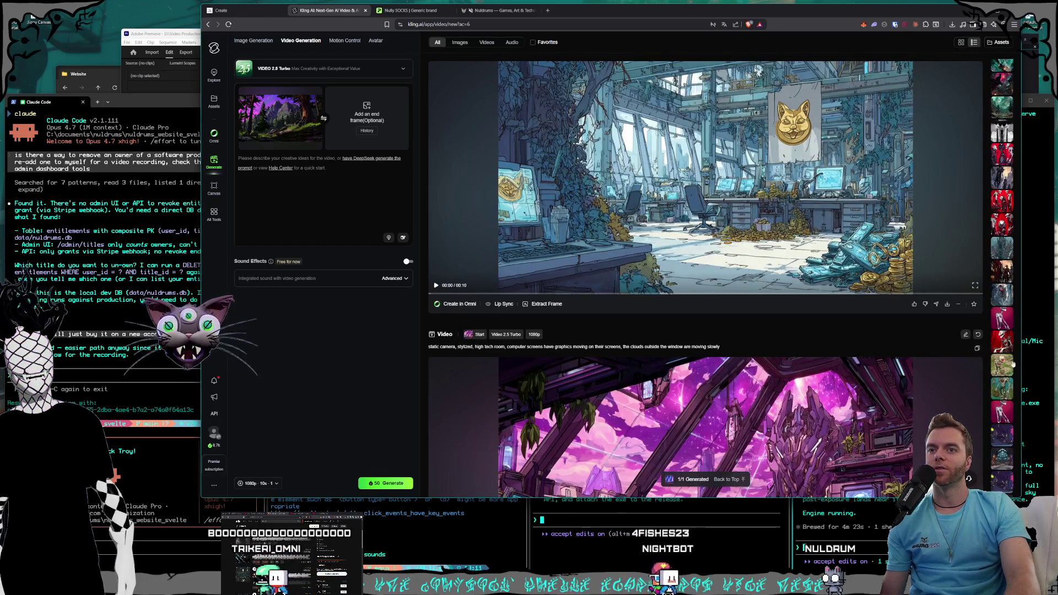
click(1004, 416)
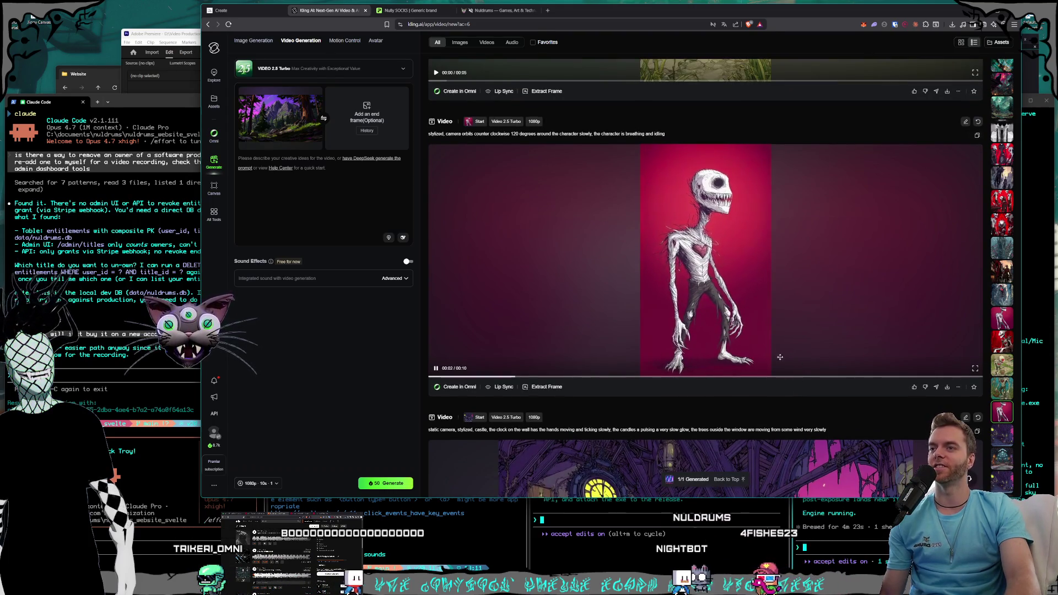
- Watch the basket-picking creature video and return to the list
scroll(786, 351, up, 5)
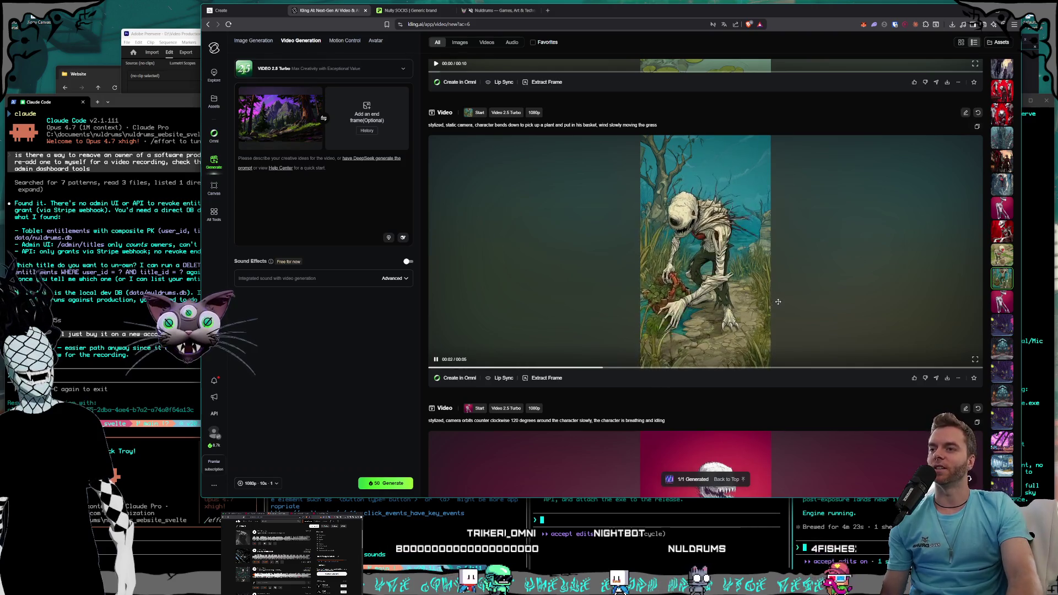
click(774, 310)
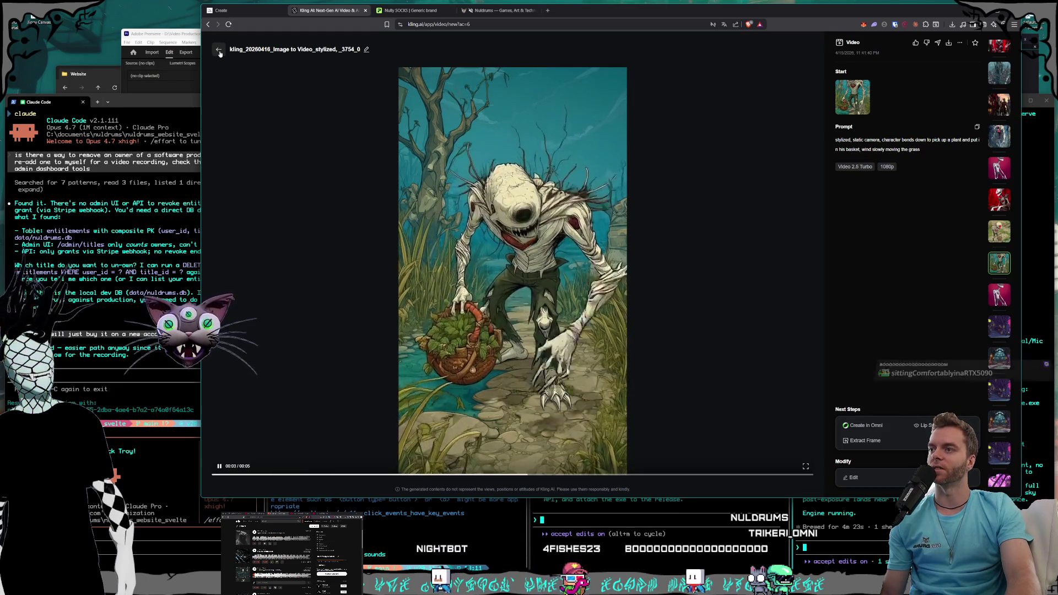
click(219, 49)
click(523, 258)
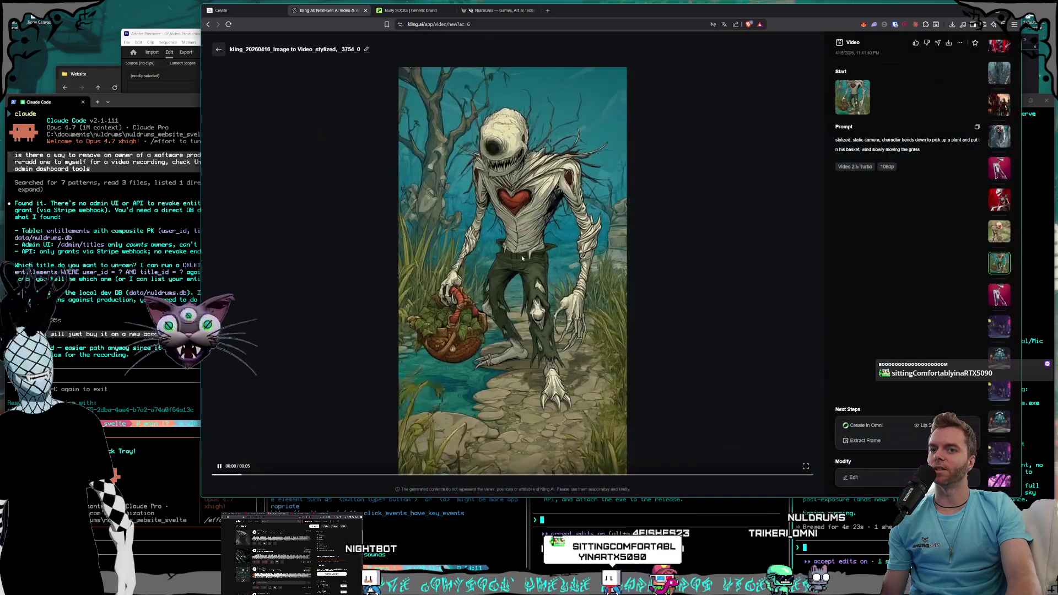
click(218, 49)
scroll(481, 265, up, 3)
- Review the fishing creature and red throne videos in detail view
click(481, 265)
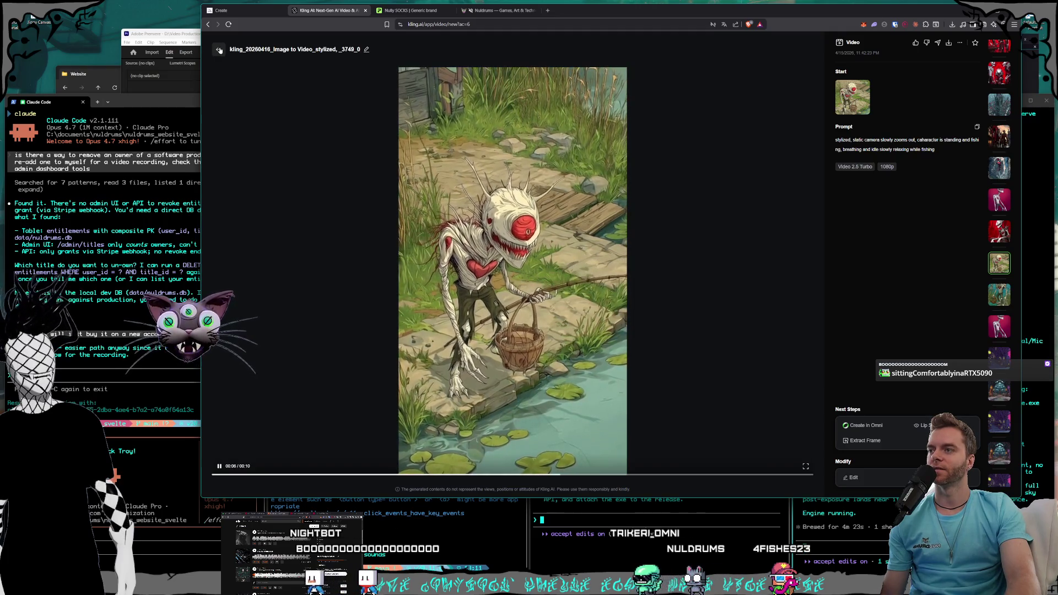
click(220, 50)
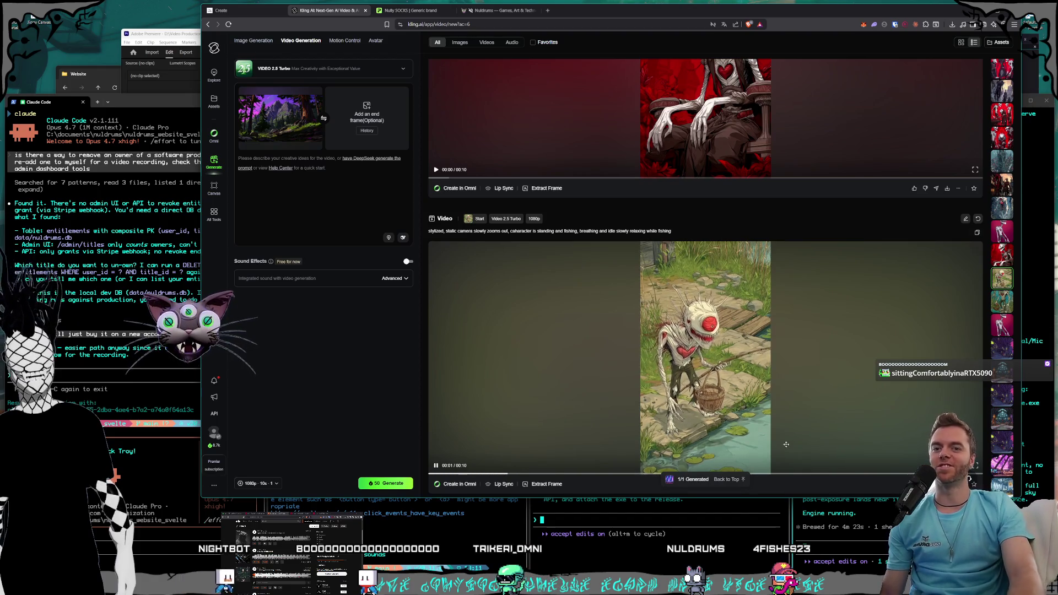
scroll(759, 382, up, 3)
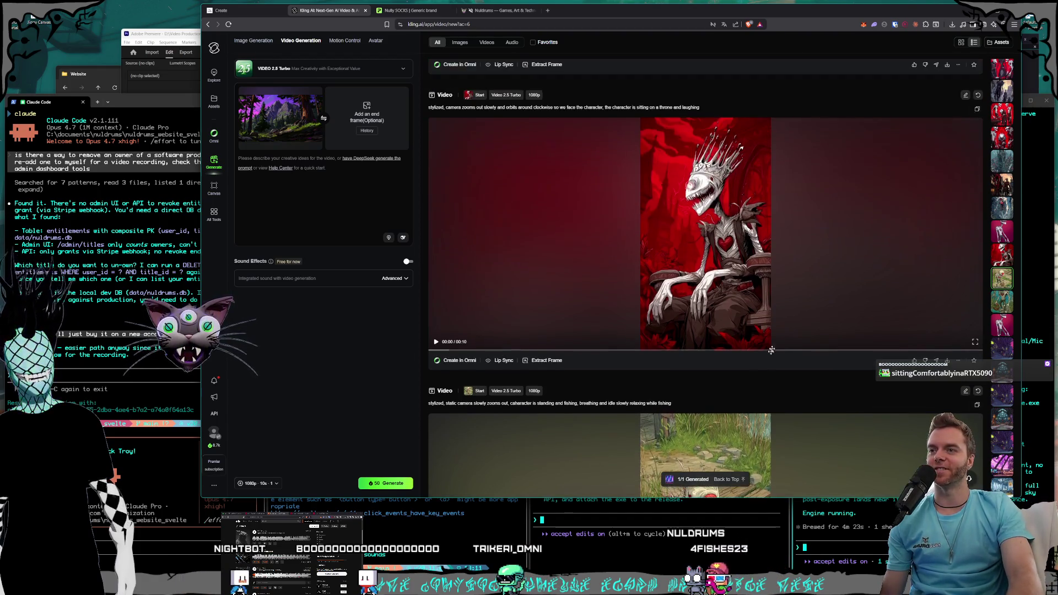
click(777, 289)
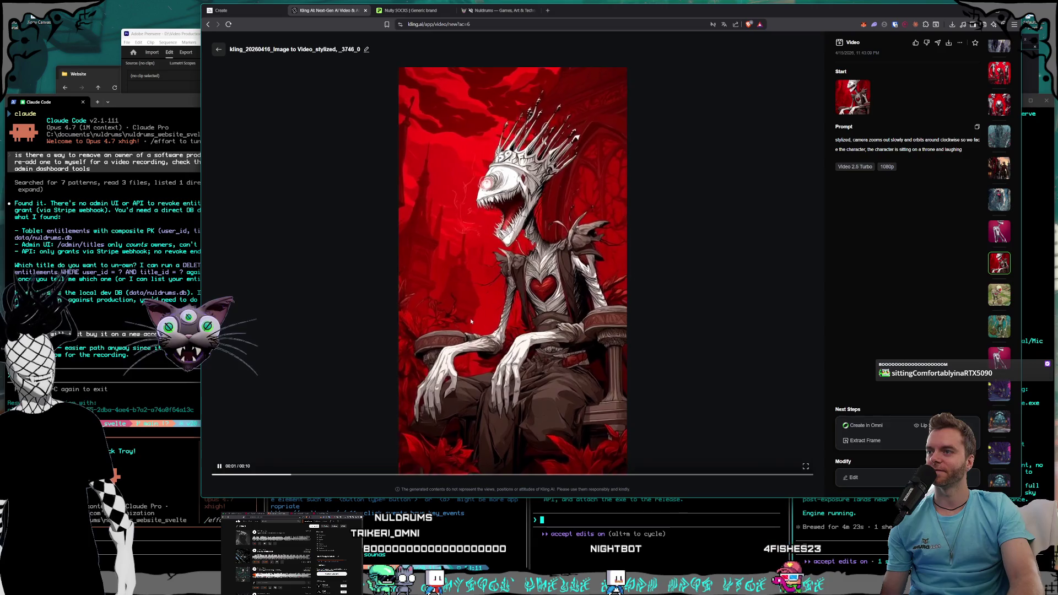
click(219, 51)
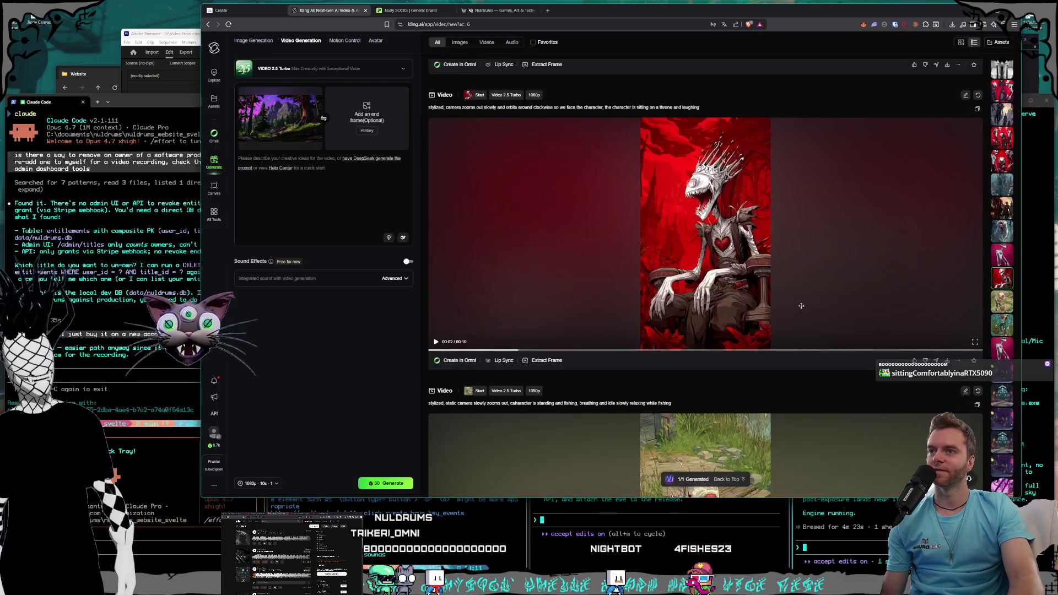
scroll(718, 355, up, 10)
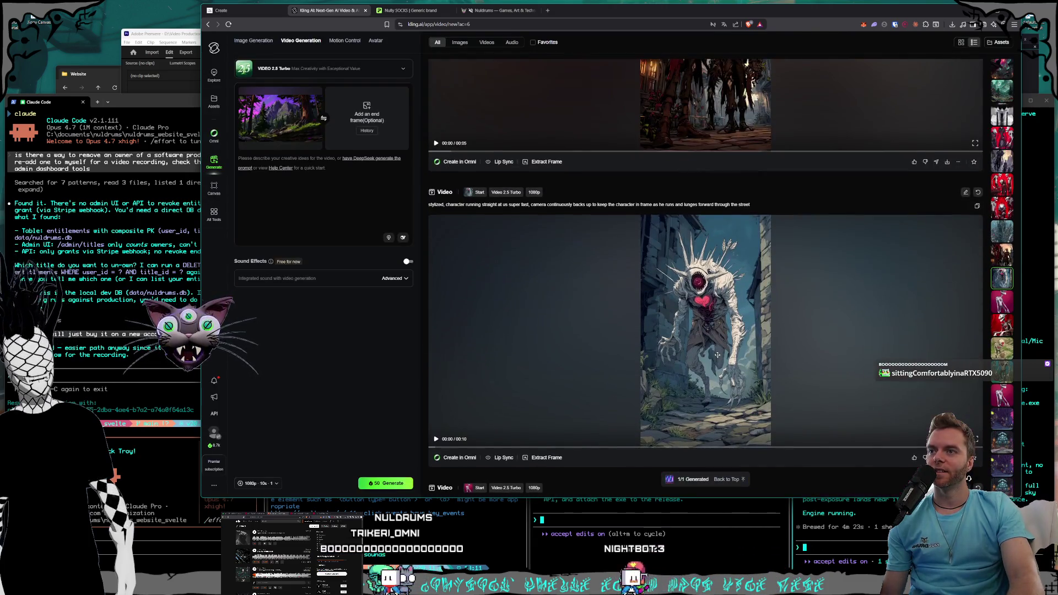
- Watch the street-running creature and red characters street videos
mouse_move(718, 355)
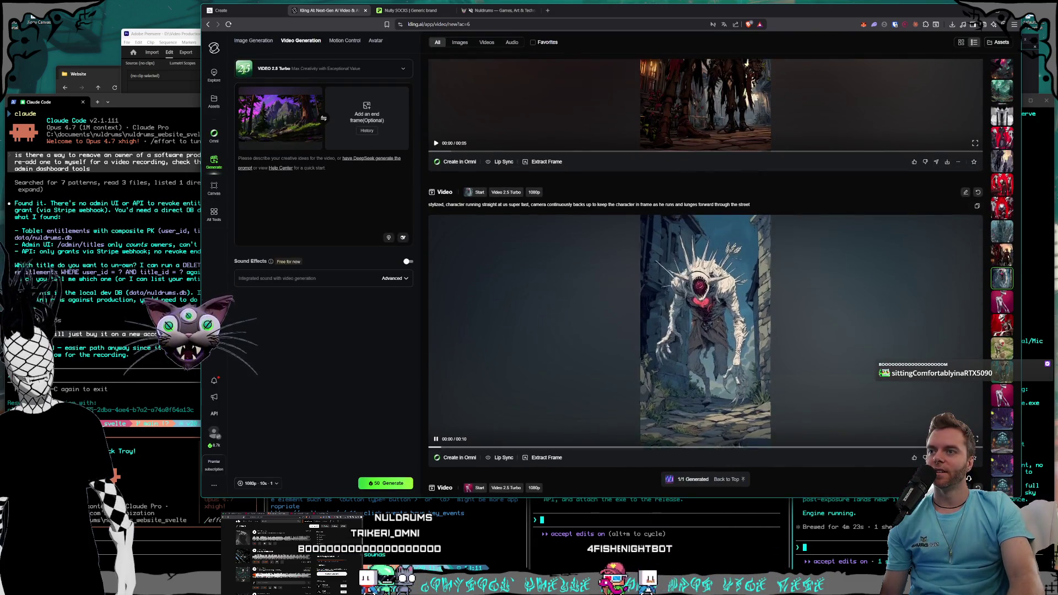
click(744, 347)
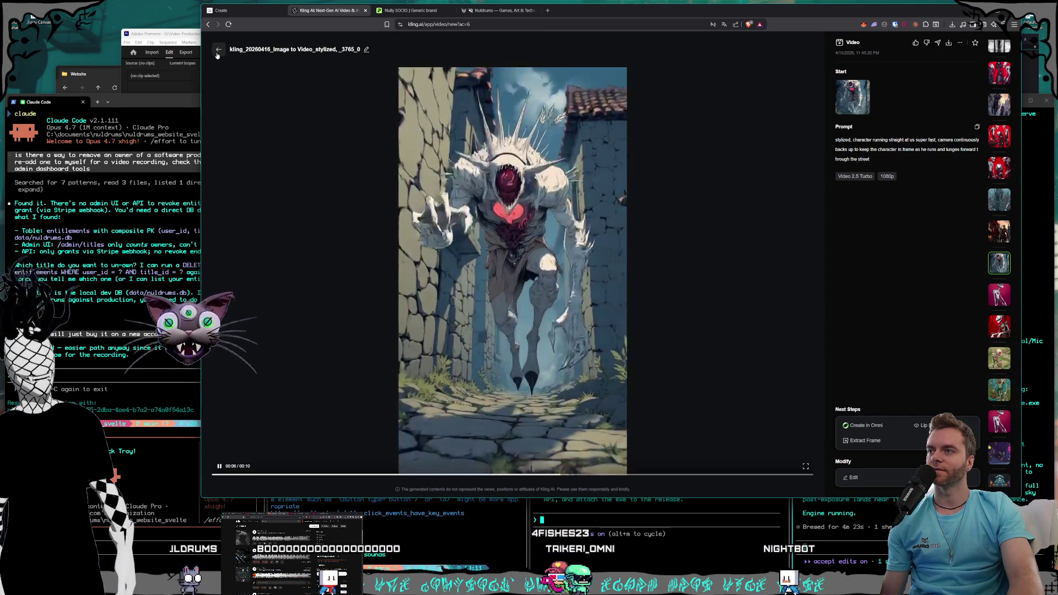
click(218, 49)
scroll(713, 306, up, 5)
click(713, 305)
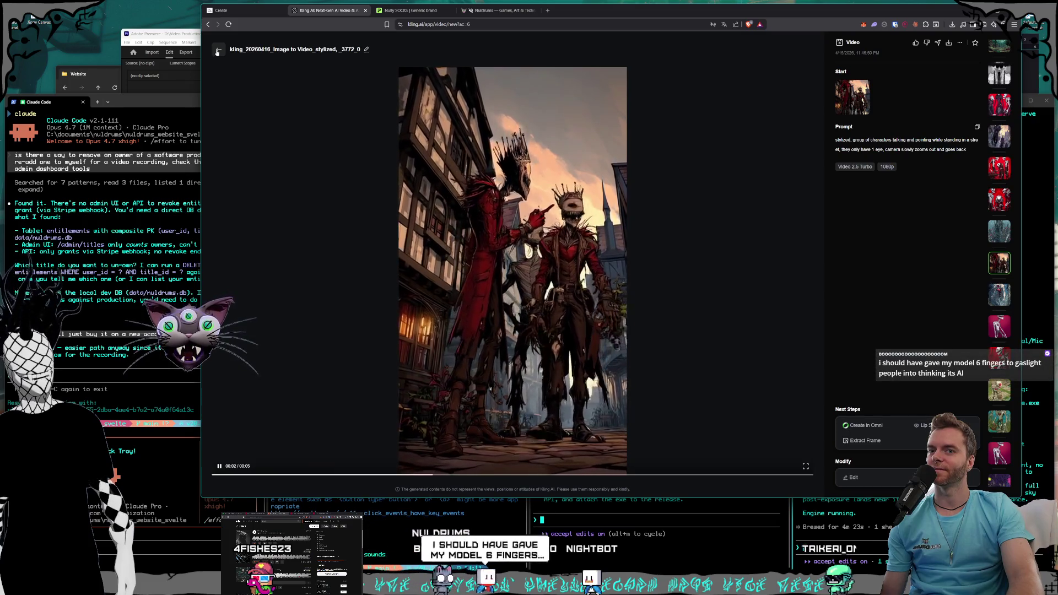
click(217, 51)
scroll(704, 307, up, 5)
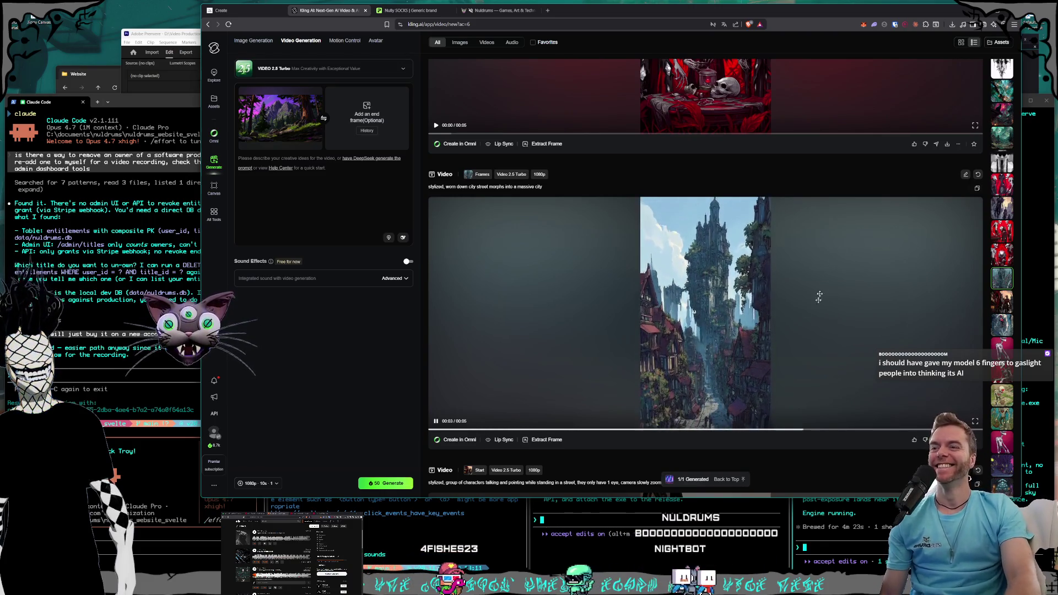
scroll(796, 353, up, 5)
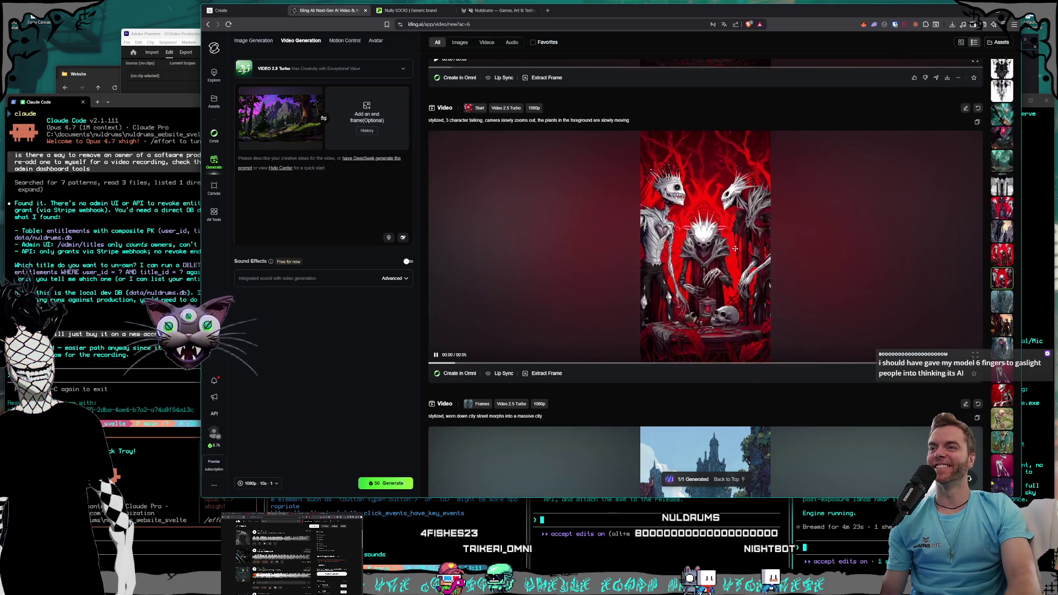
- Review the three red skeleton and laughing three-character videos
click(585, 224)
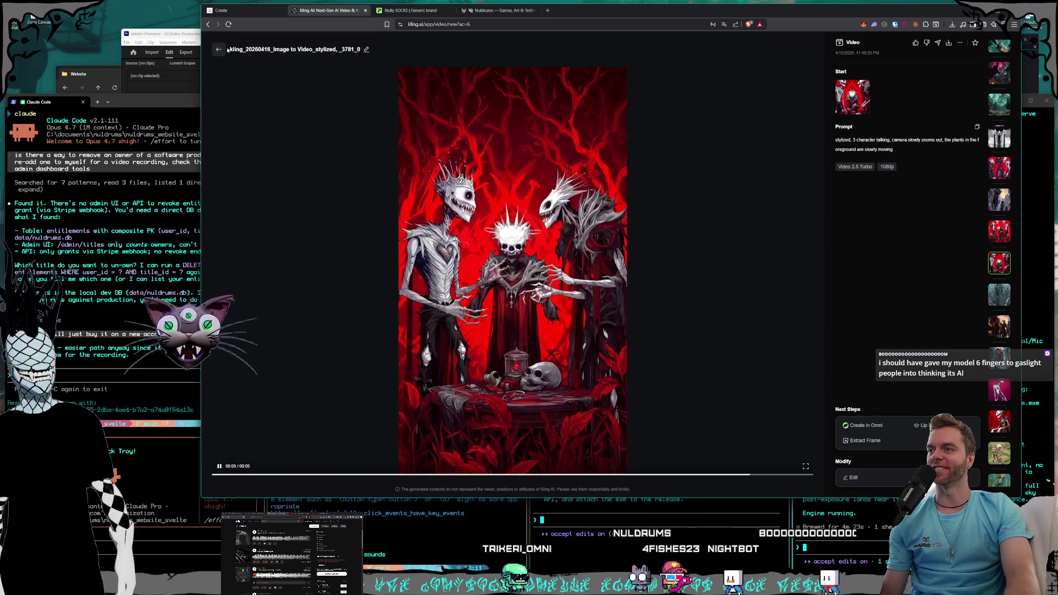
click(218, 51)
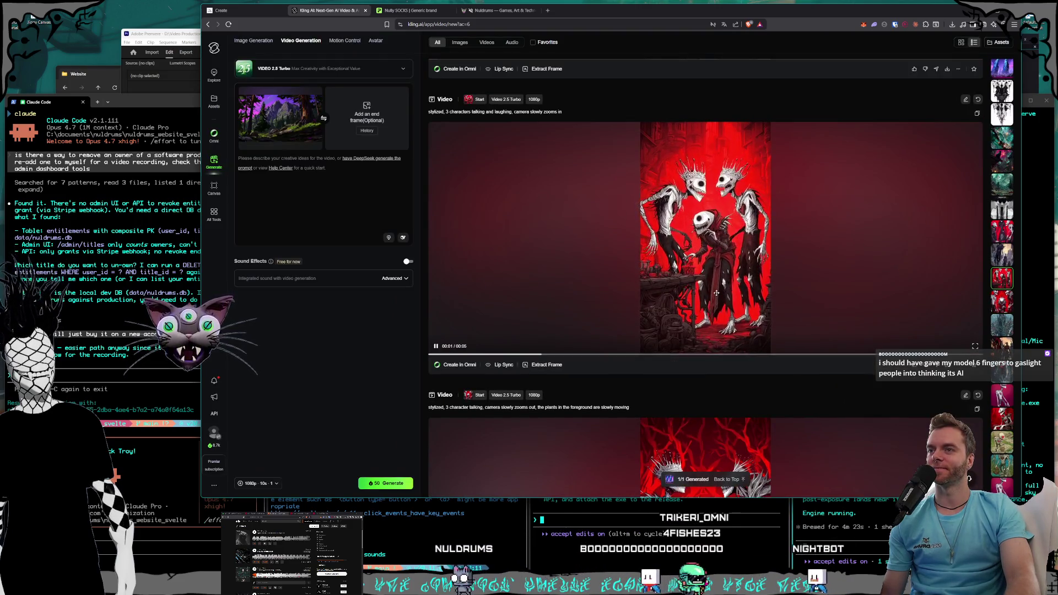
click(710, 311)
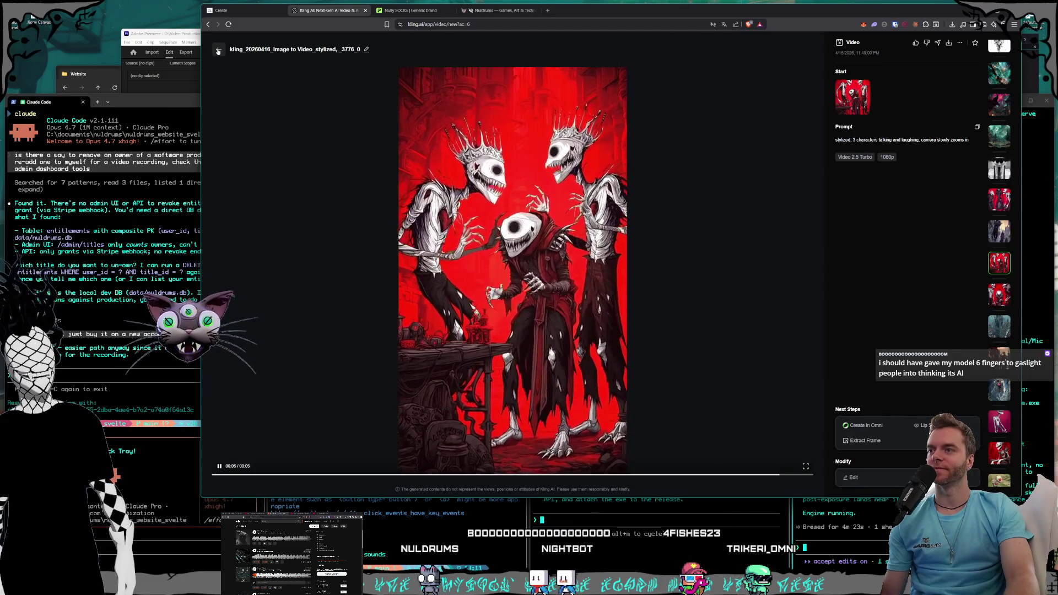
click(218, 51)
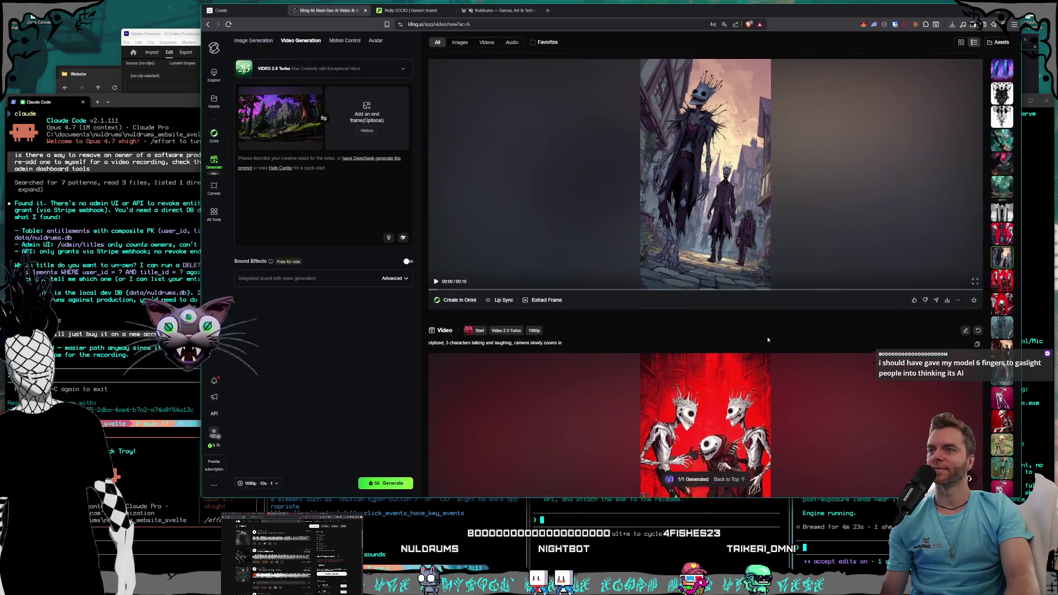
scroll(763, 338, up, 3)
- Watch the city-street video, then return to the generated videos list
click(762, 339)
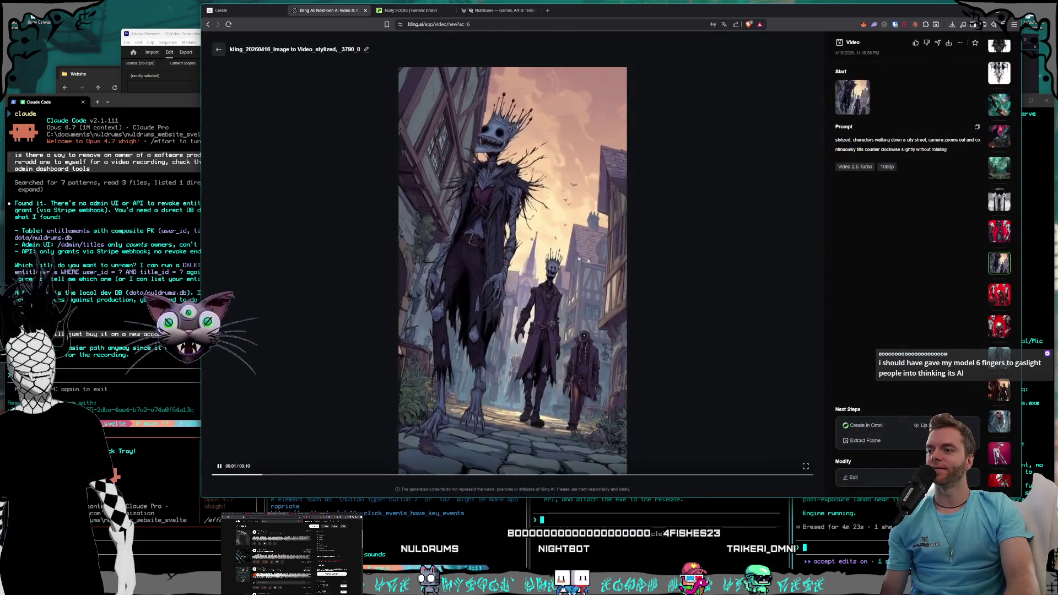
click(219, 50)
scroll(720, 320, up, 3)
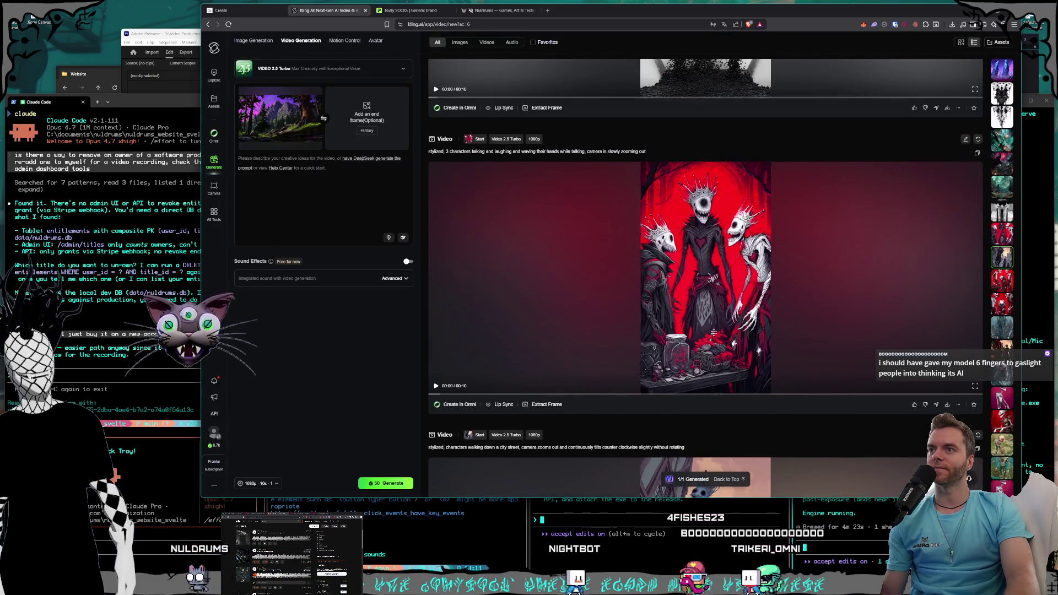
- Watch the red three-character video, then close it
click(720, 320)
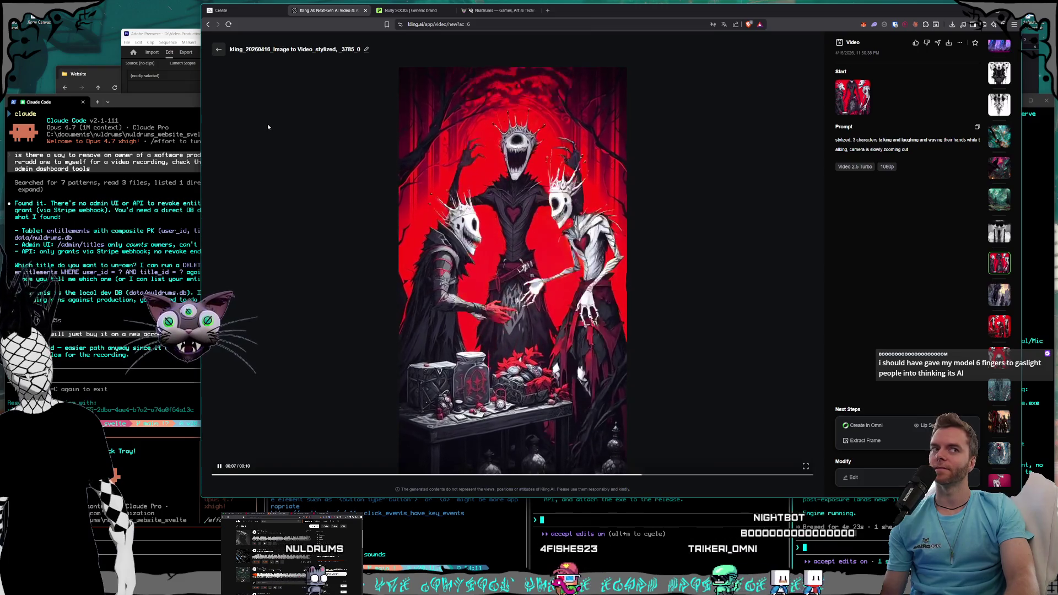
key(Escape)
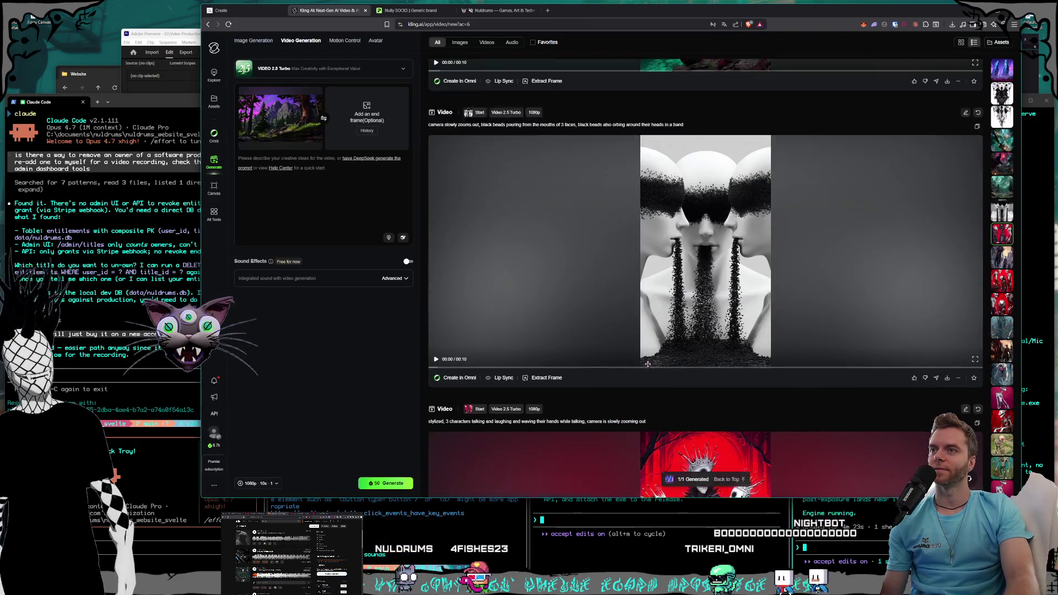
scroll(684, 326, up, 3)
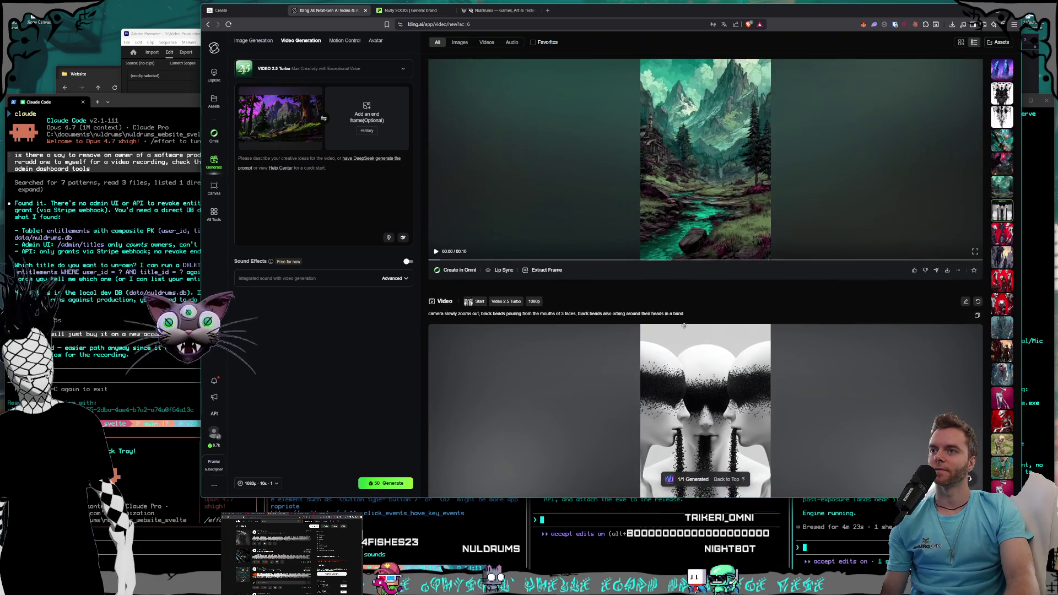
scroll(684, 326, up, 8)
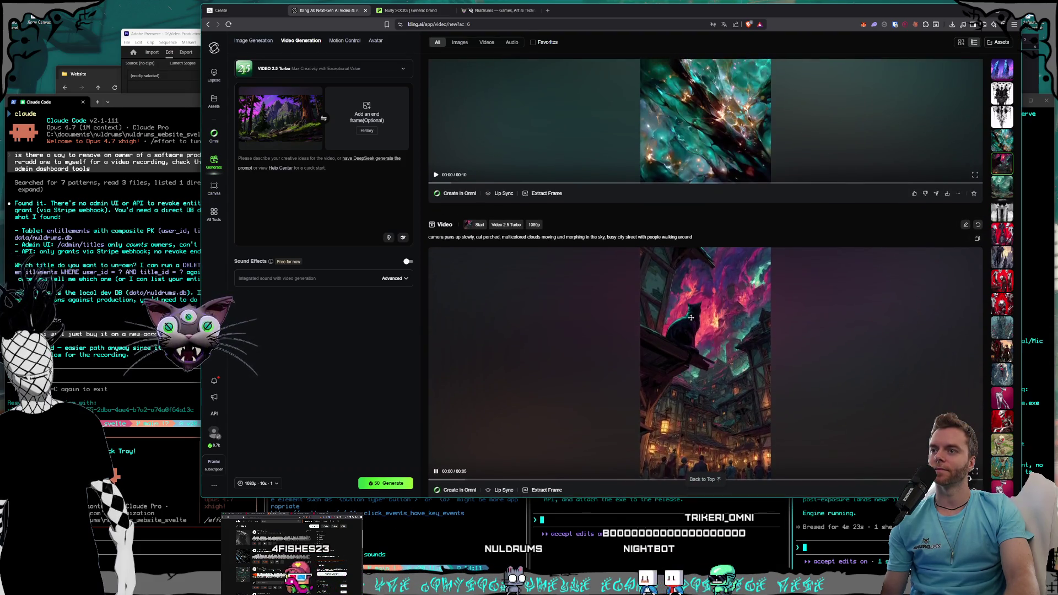
- Watch the cat and screaming-heads clips, then bring up the purple monolith video's MP4 download
click(690, 319)
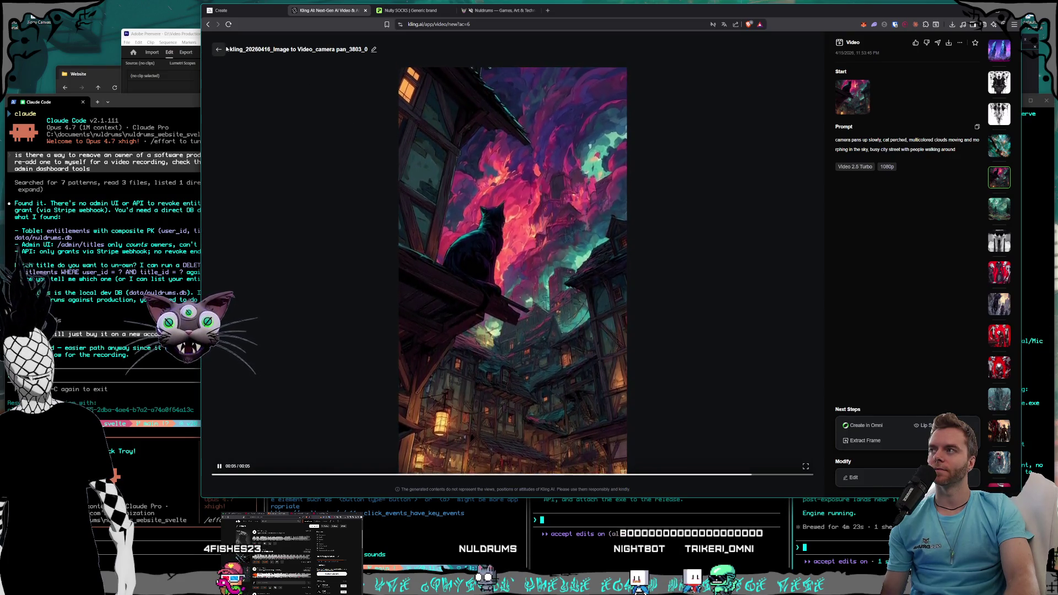
click(220, 49)
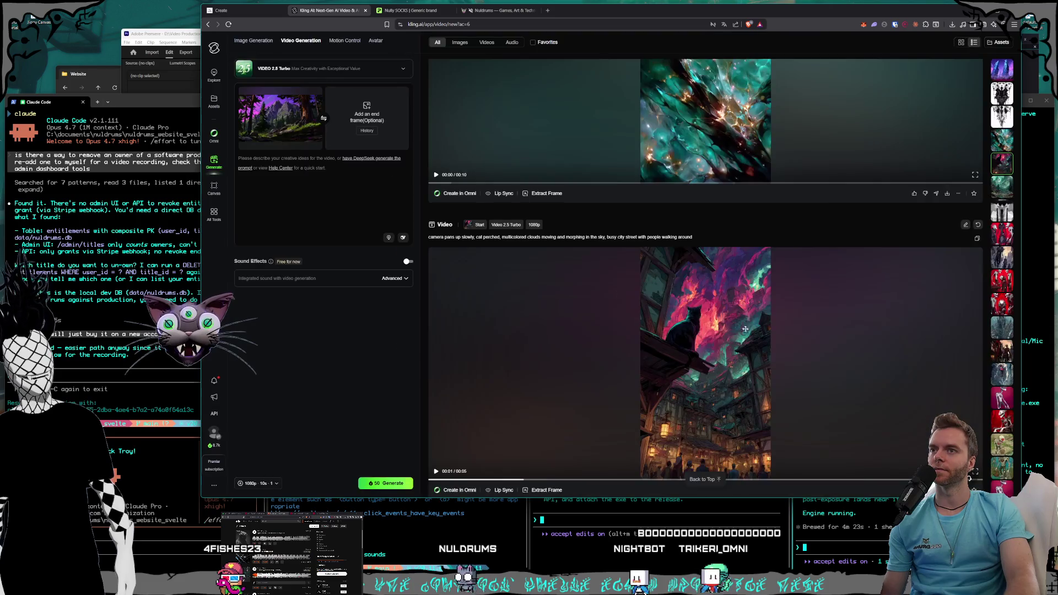
scroll(748, 333, up, 5)
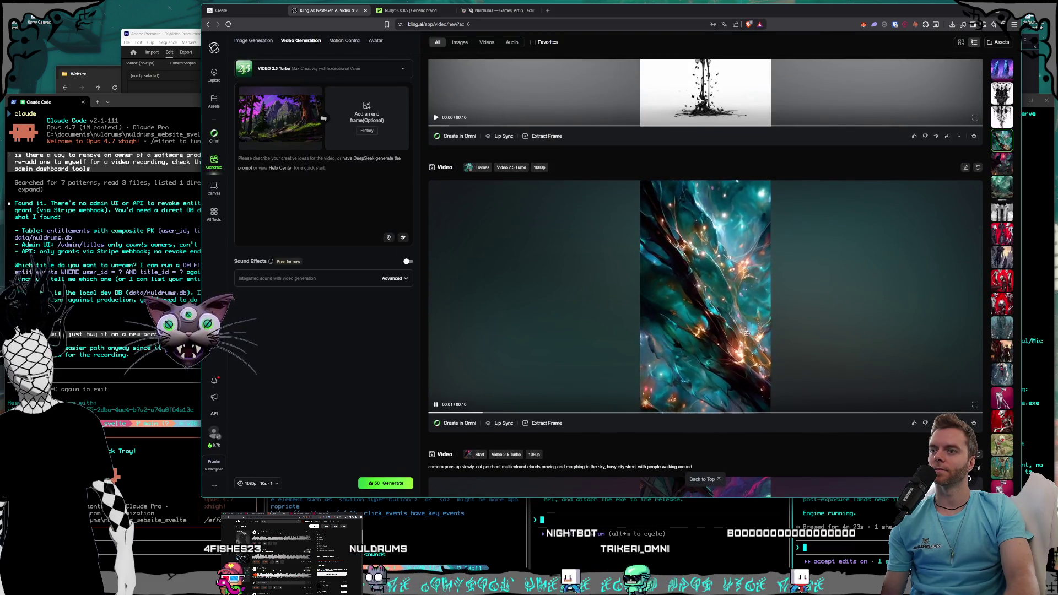
scroll(747, 333, up, 3)
click(748, 331)
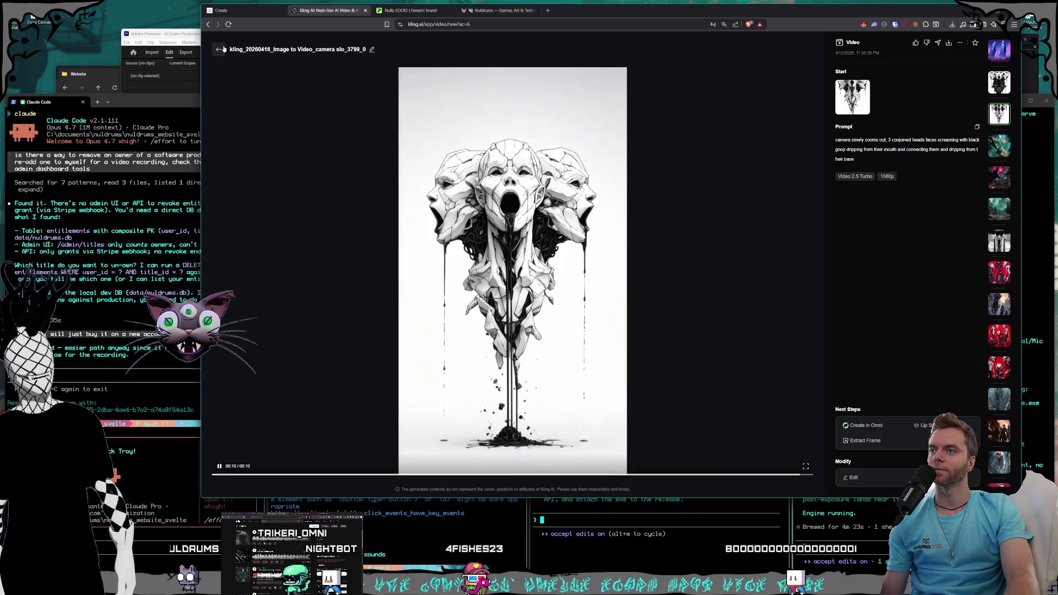
click(220, 49)
scroll(713, 326, up, 5)
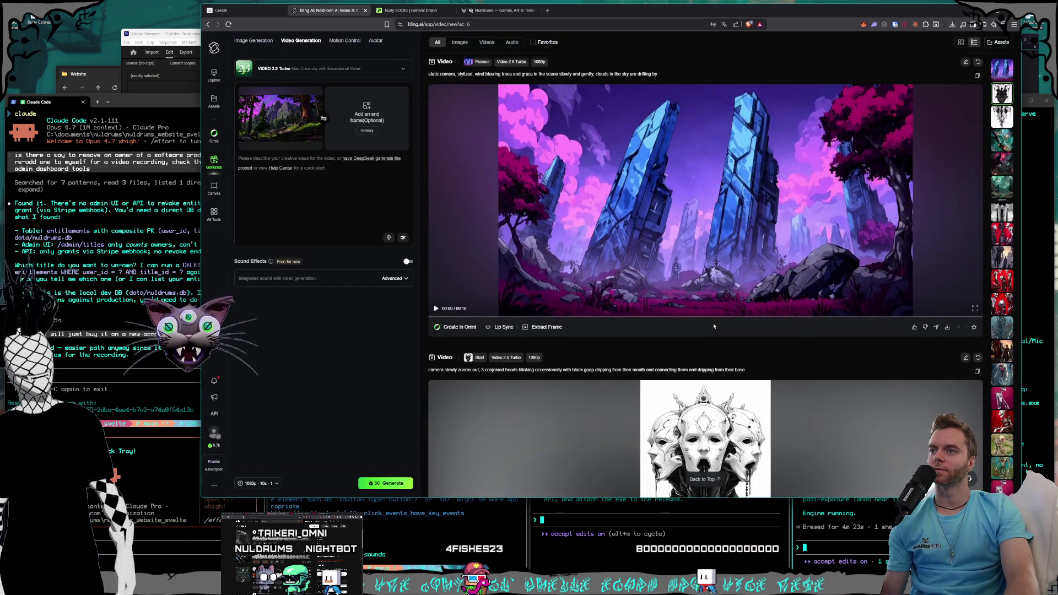
mouse_move(681, 251)
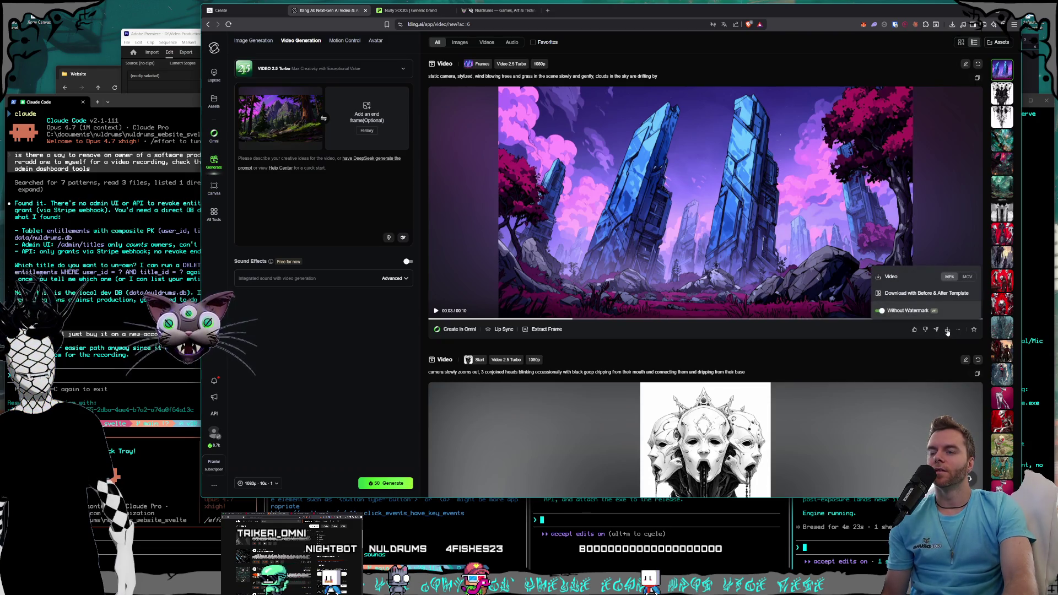
click(947, 331)
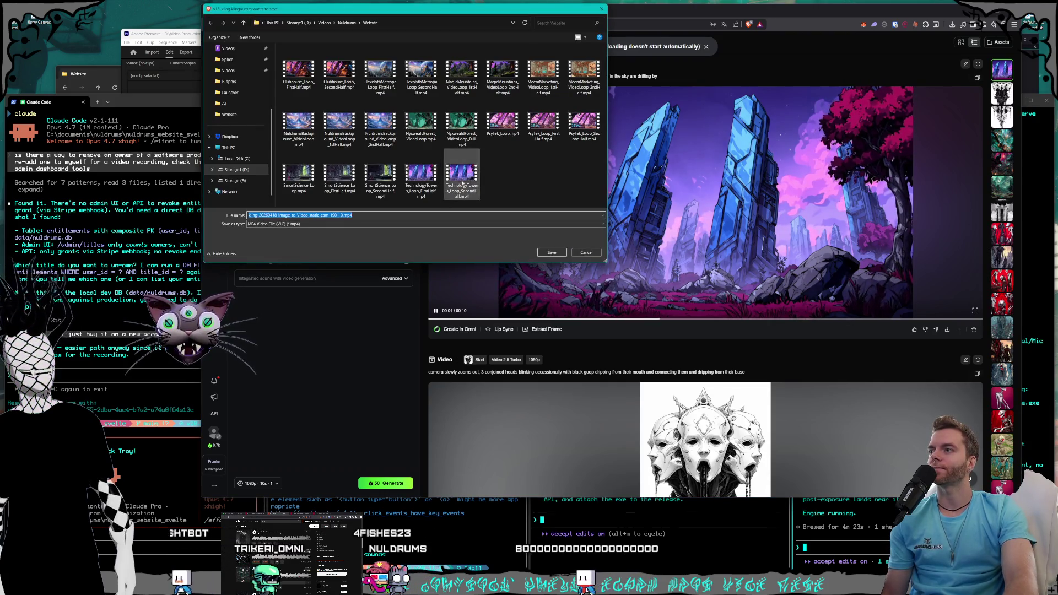
- Save the clip as TechnologyTowers_Loop_SecondHalf.mp4 in Website videos, replacing the old file
click(552, 252)
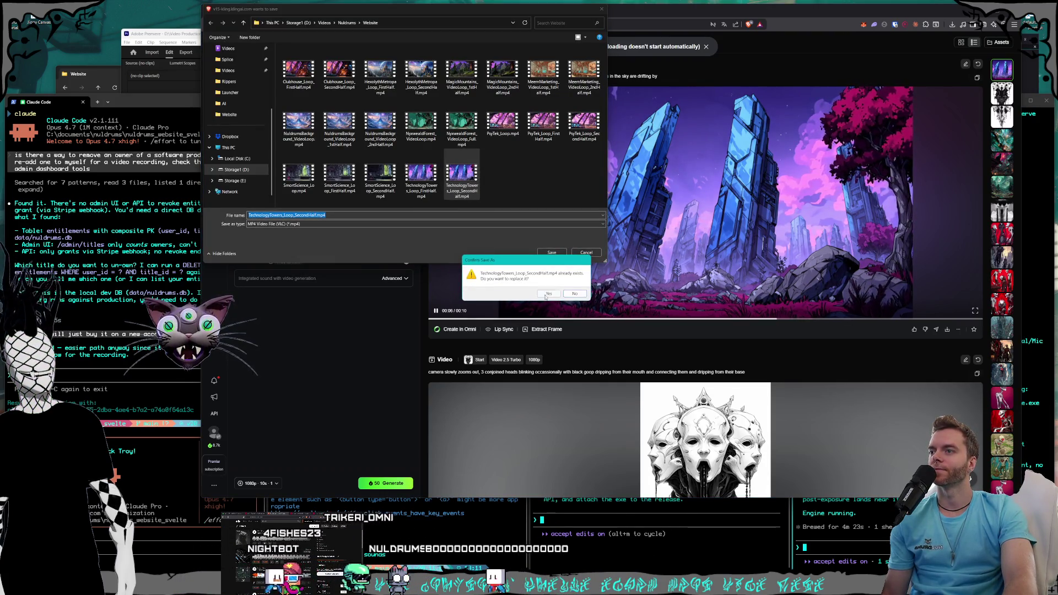
click(547, 292)
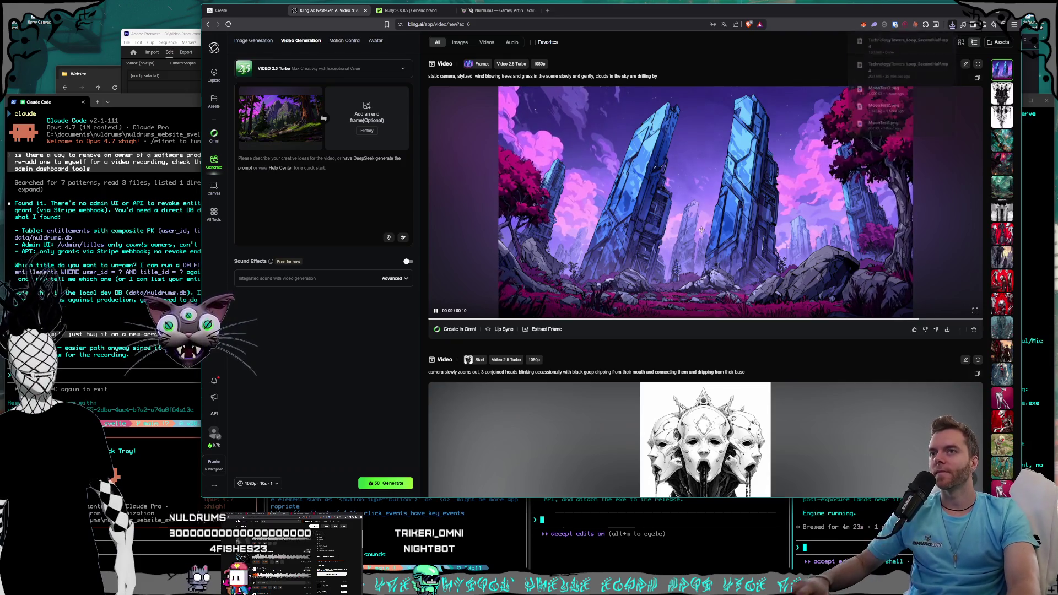
click(168, 110)
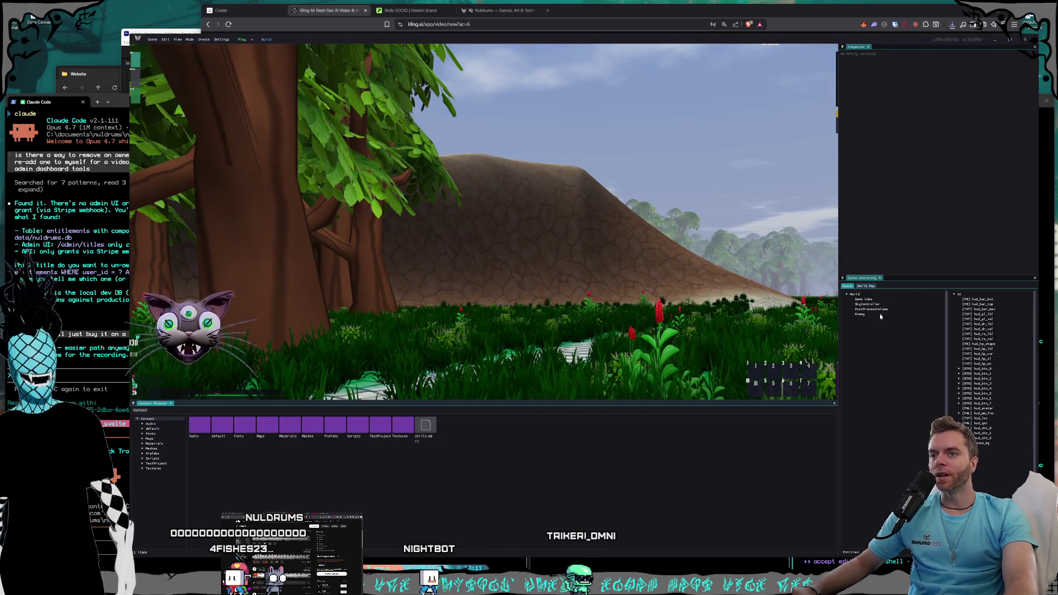
- Test-run the scene with SkyController selected, then raise its Time Scale to 13.5
click(877, 304)
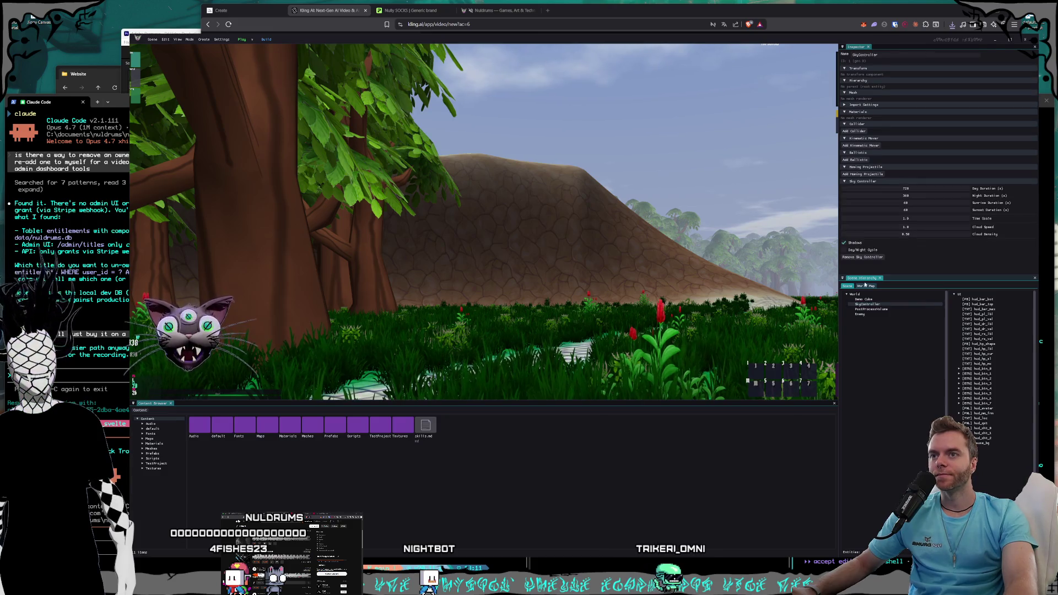
click(251, 40)
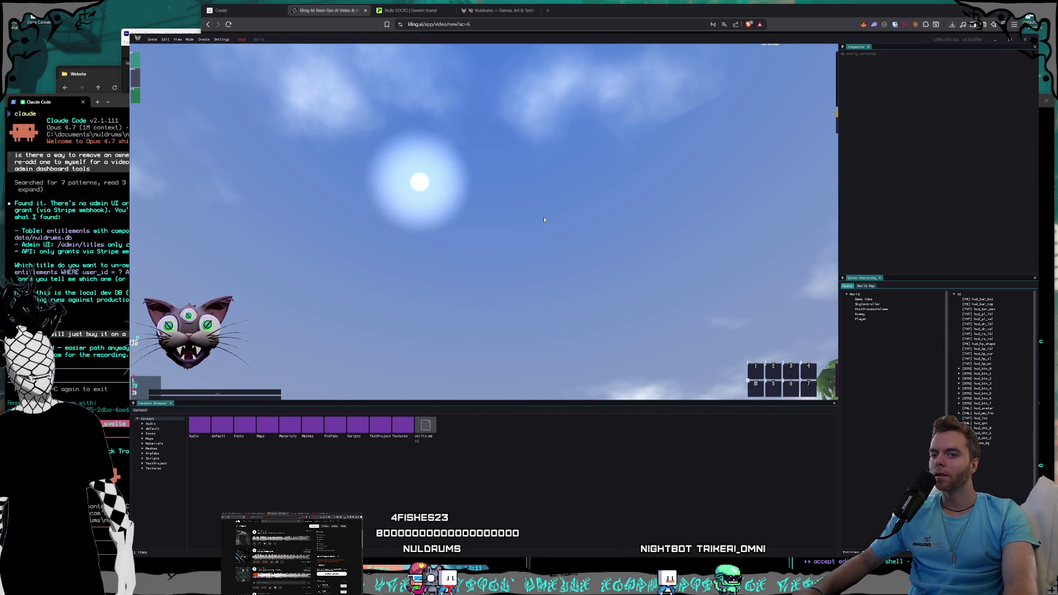
click(241, 39)
click(880, 303)
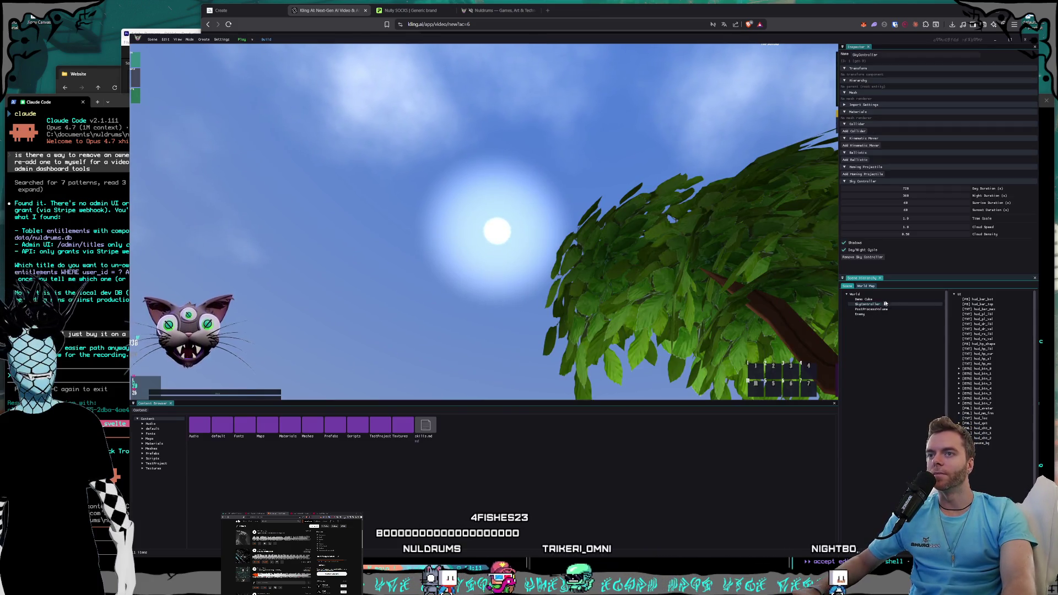
drag(928, 220, 942, 216)
mouse_move(591, 197)
mouse_down()
mouse_move(587, 254)
mouse_move(573, 179)
mouse_move(582, 248)
mouse_move(579, 193)
mouse_move(579, 232)
mouse_move(307, 65)
mouse_up()
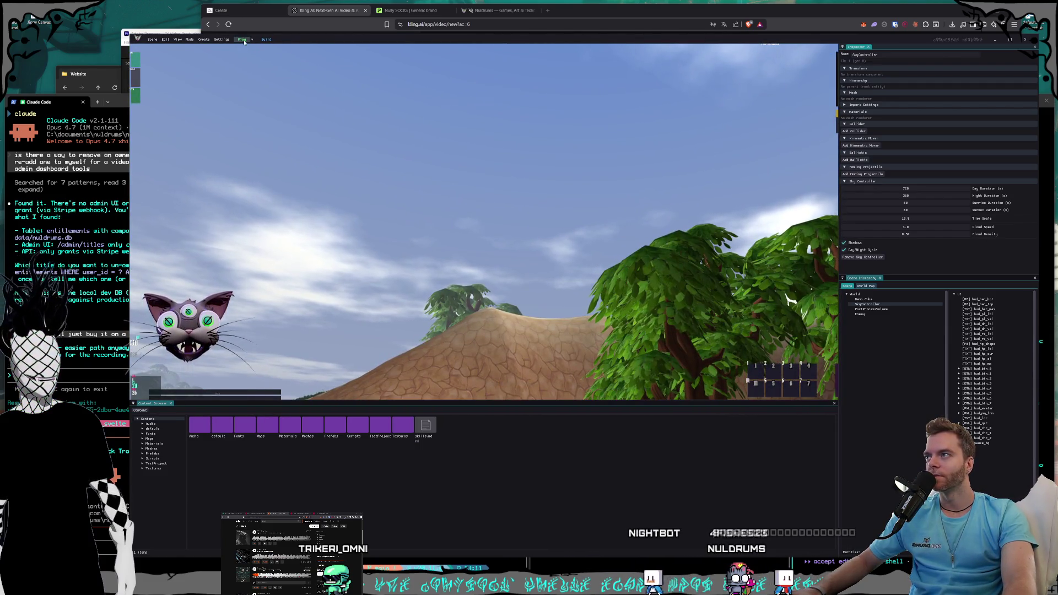
- Run the game to watch the faster sky darken into evening, then pause it
click(242, 39)
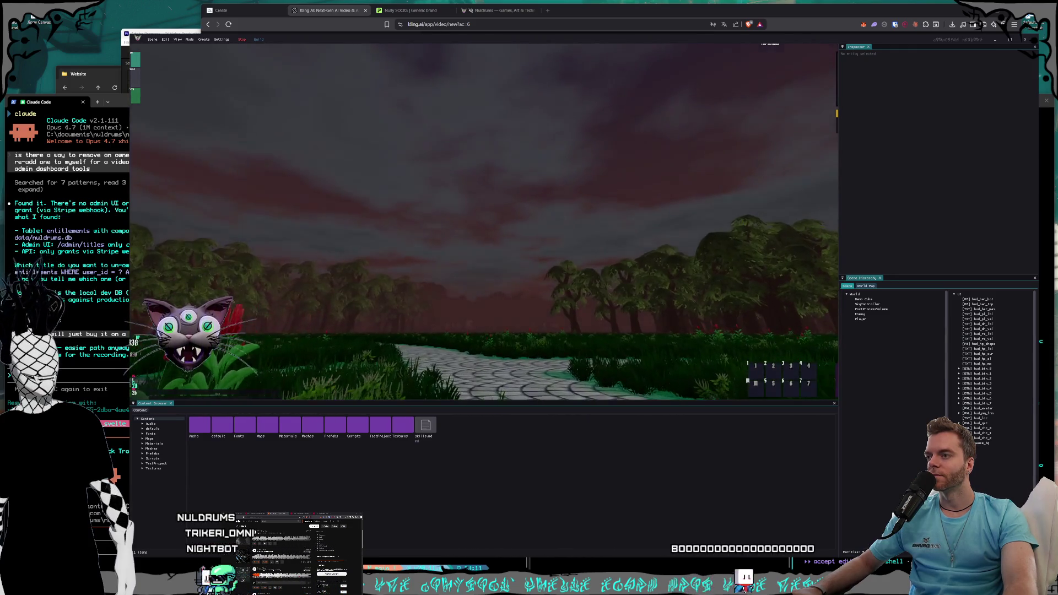
key(Escape)
key(Escape)
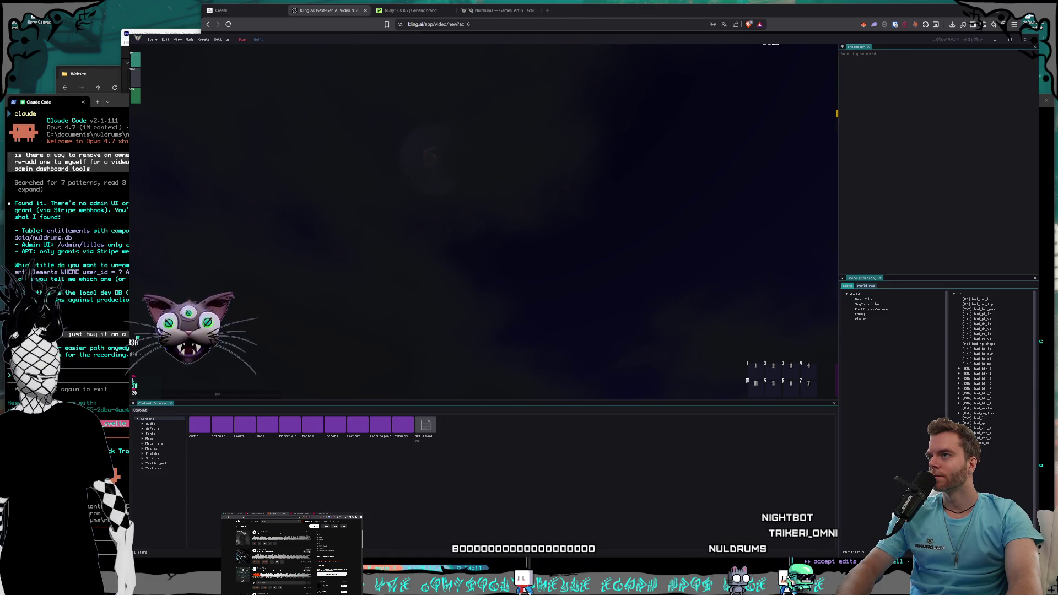
- Start a Win+Shift+S screen capture of the dark night scene
key(super+shift+s)
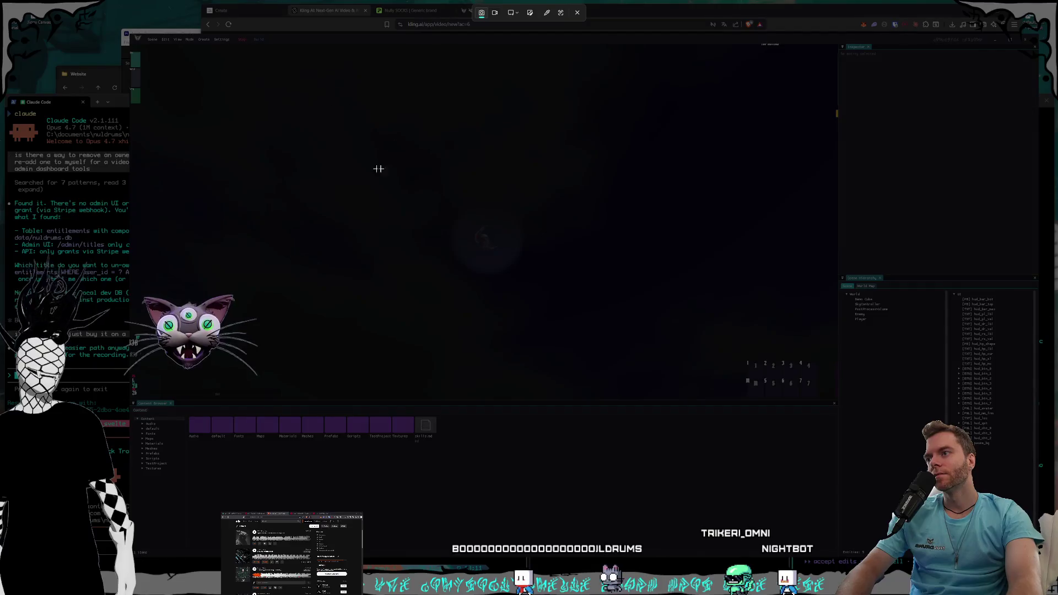
- Capture the night-sky region of the game view, end the running game and close NulEngine
drag(390, 167, 612, 331)
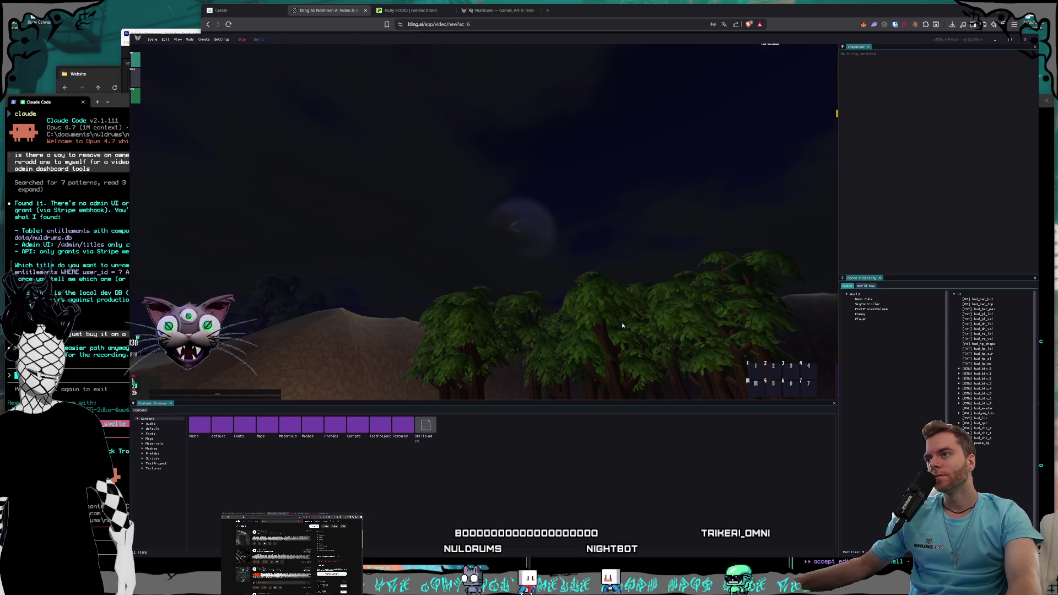
key(Escape)
click(1025, 40)
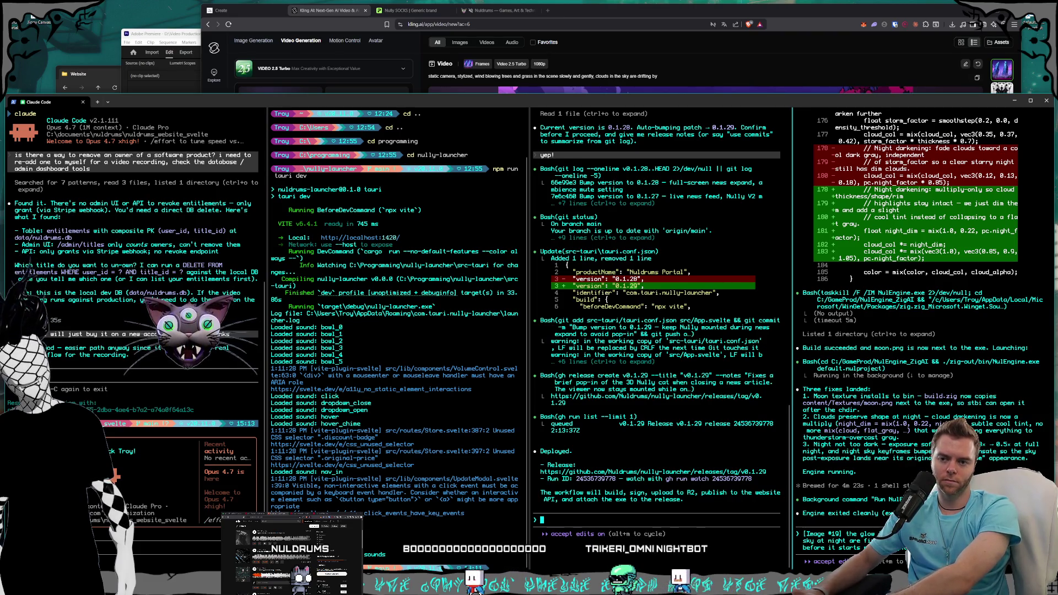
- Send the night-glow feedback to Claude Code, draft a follow-up, and switch to the Claude chat
text(sunset, granted)
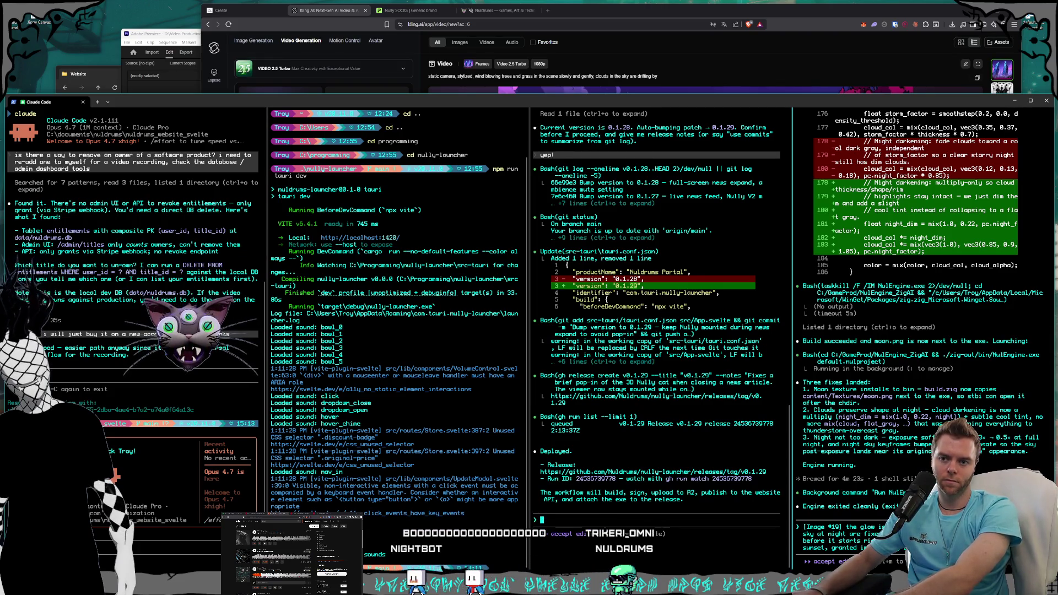
key(Return)
text(t)
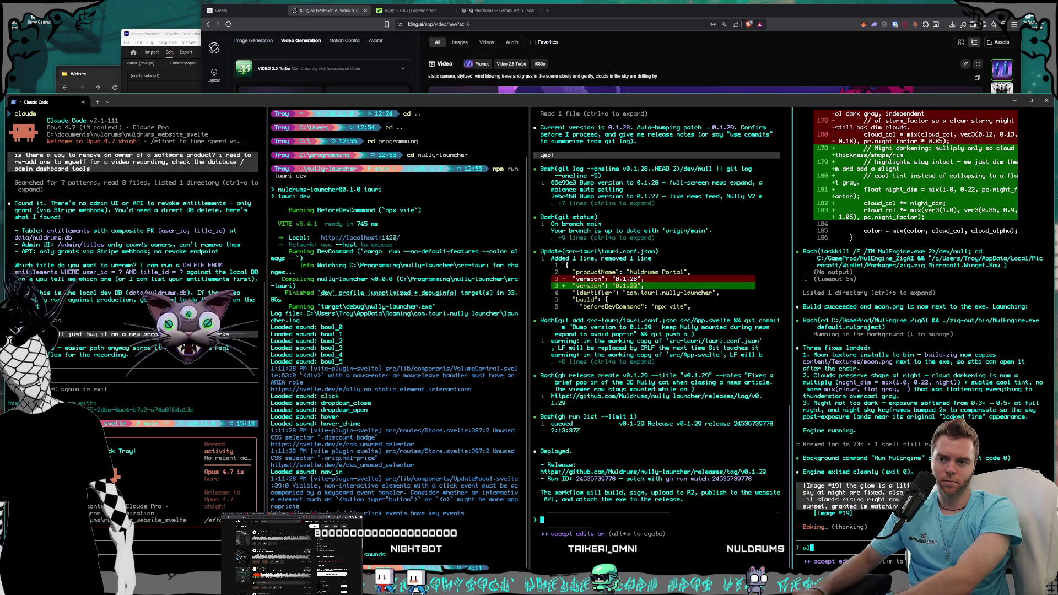
text(so the moon rot)
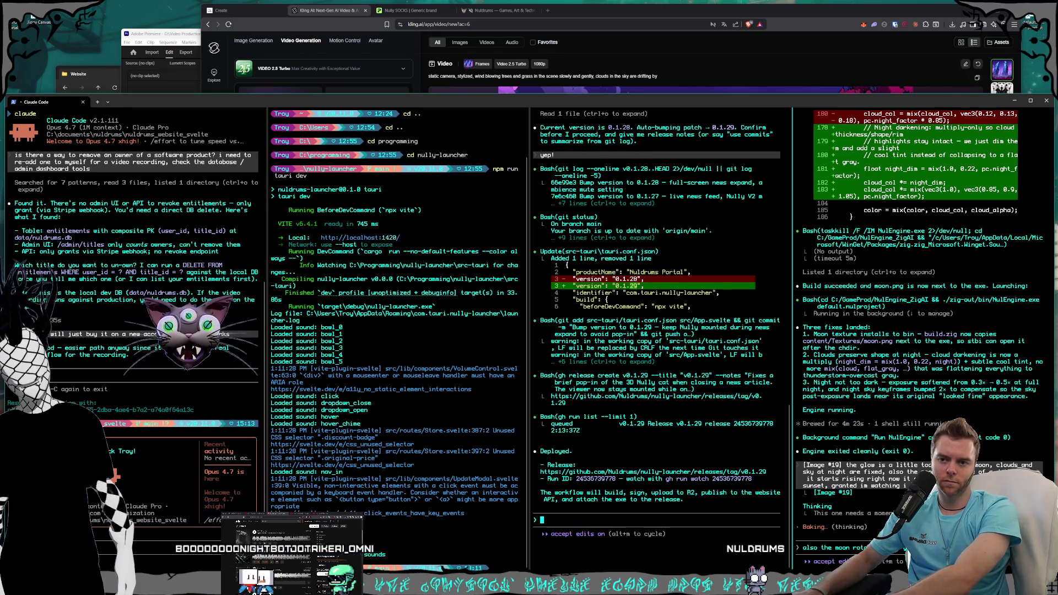
key(BackSpace)
key(BackSpace)
key(BackSpace)
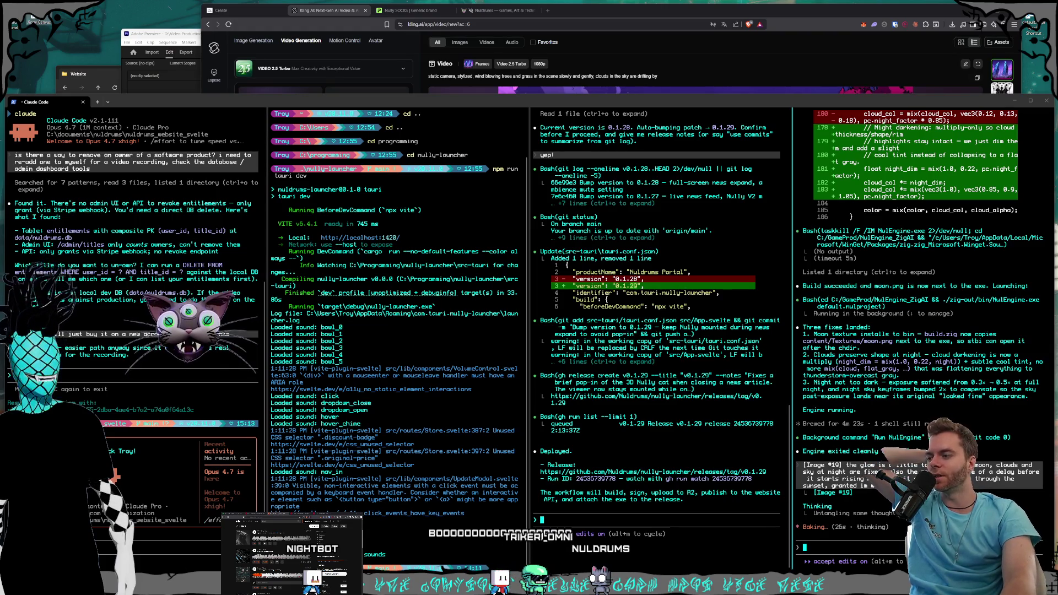
key(alt+Tab)
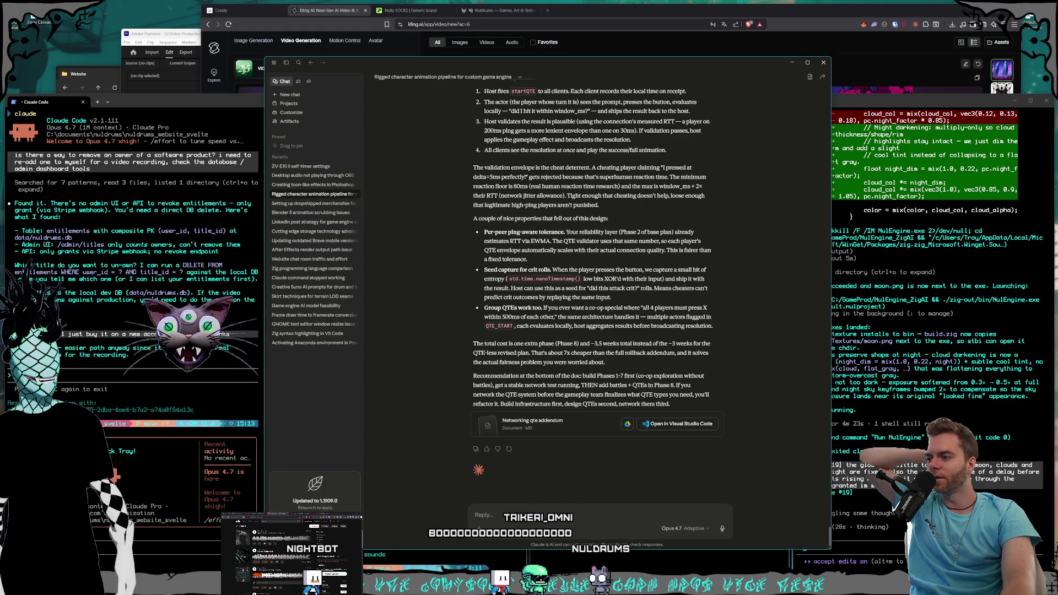
click(309, 529)
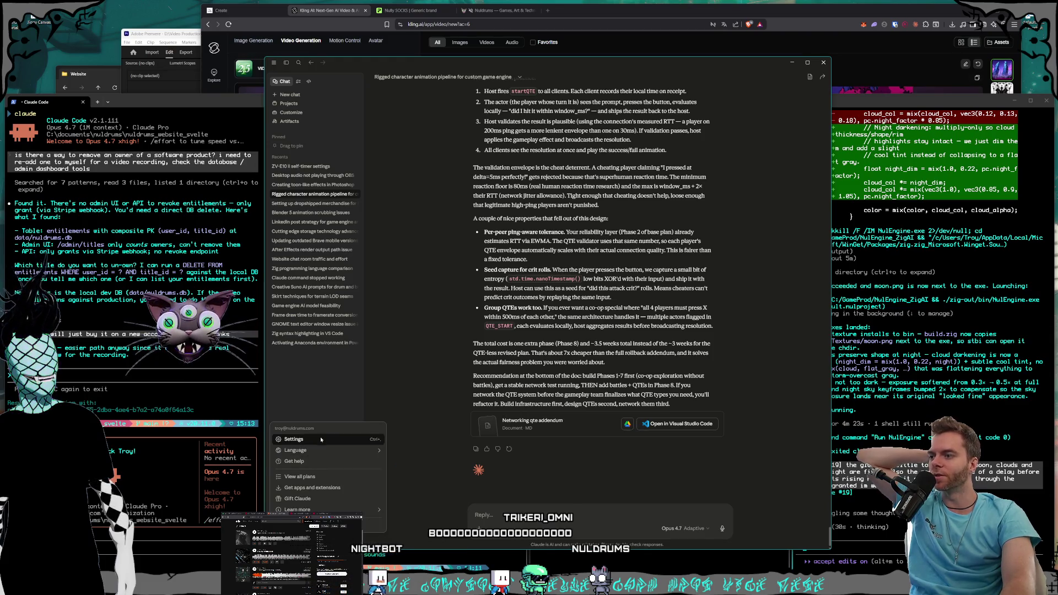
click(322, 440)
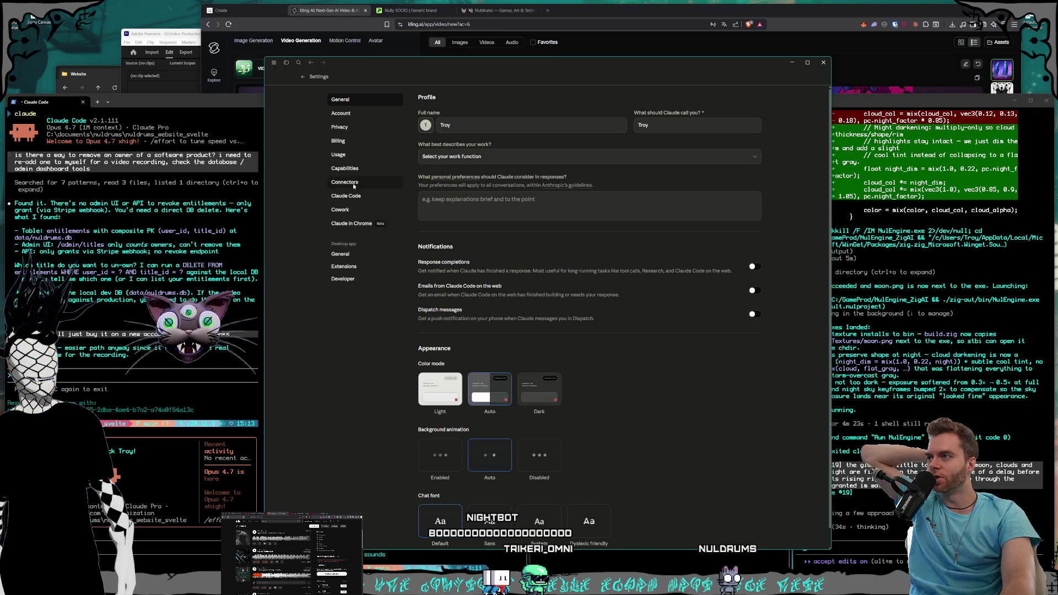
click(339, 155)
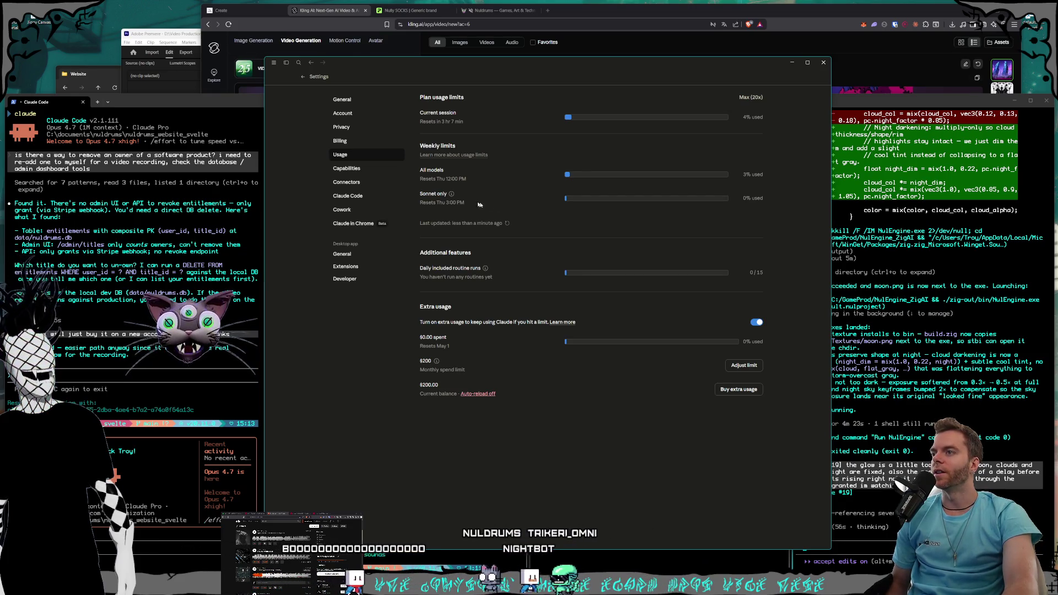
mouse_move(419, 168)
mouse_down()
mouse_move(481, 205)
mouse_move(417, 164)
mouse_up()
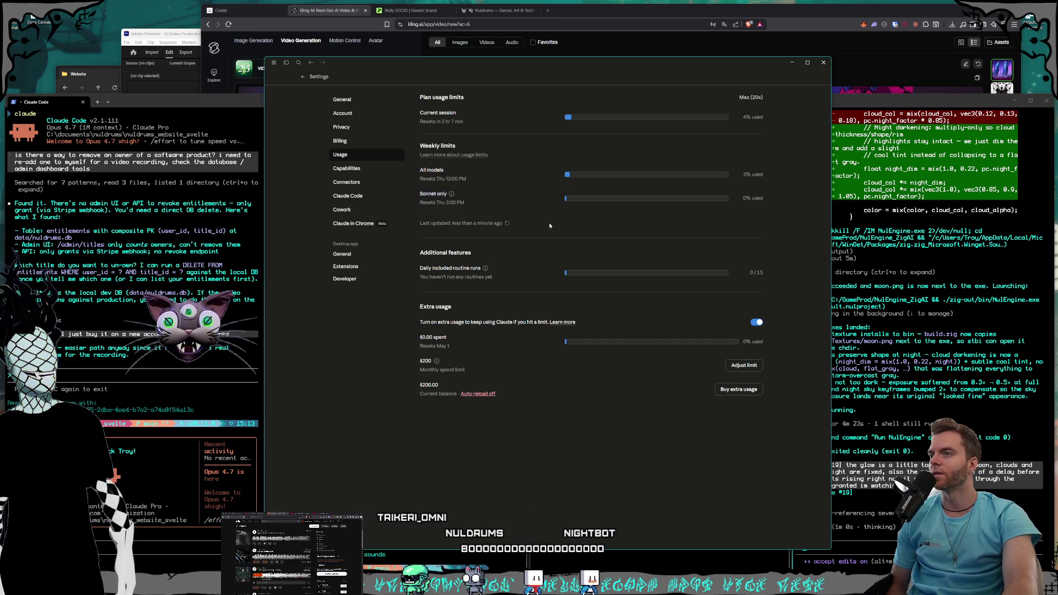
drag(559, 241, 338, 165)
click(587, 236)
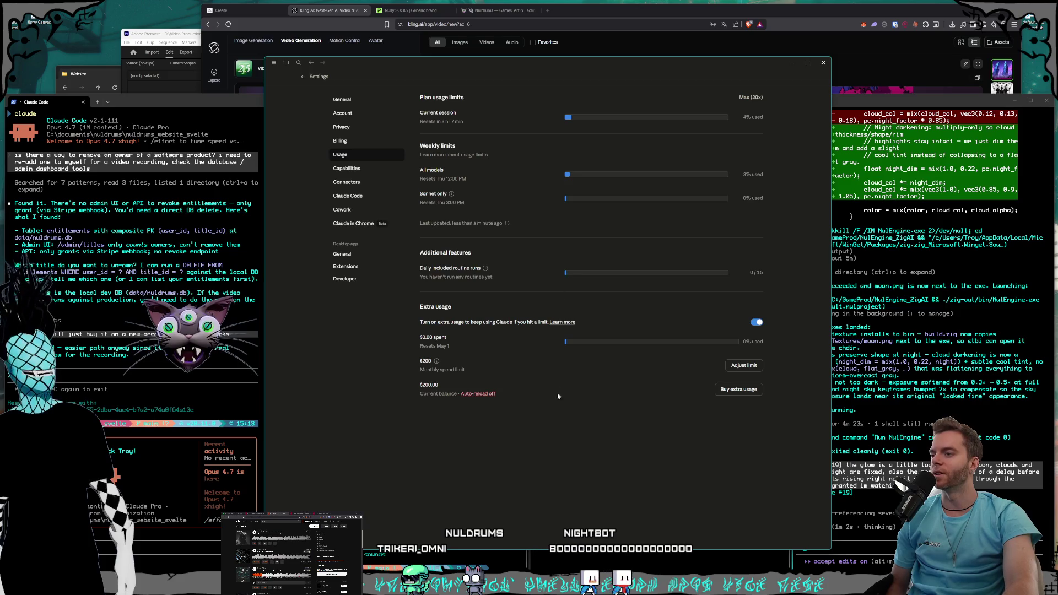
drag(558, 396, 384, 160)
click(492, 448)
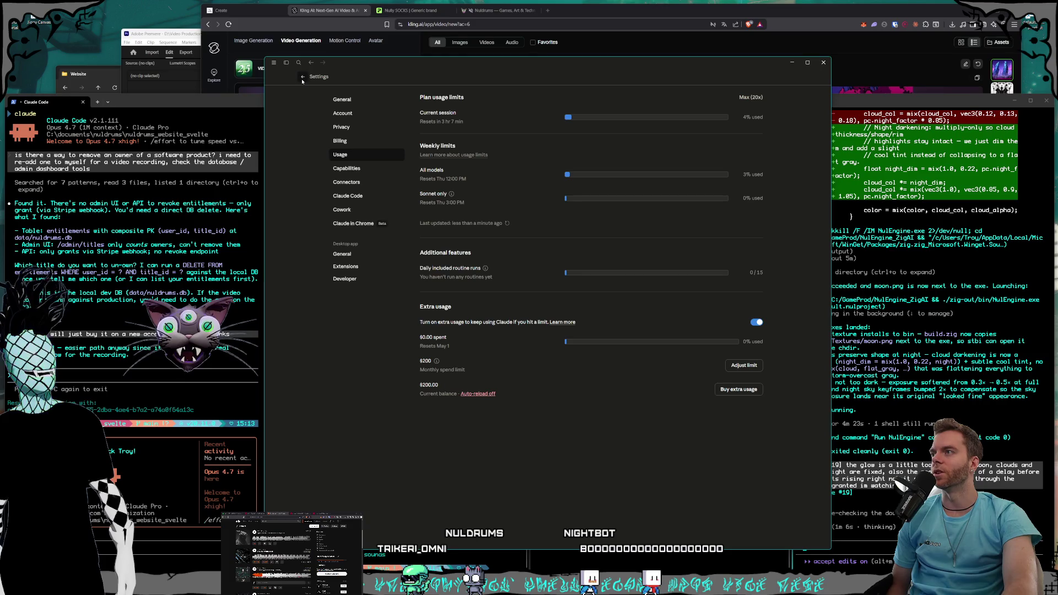
key(Escape)
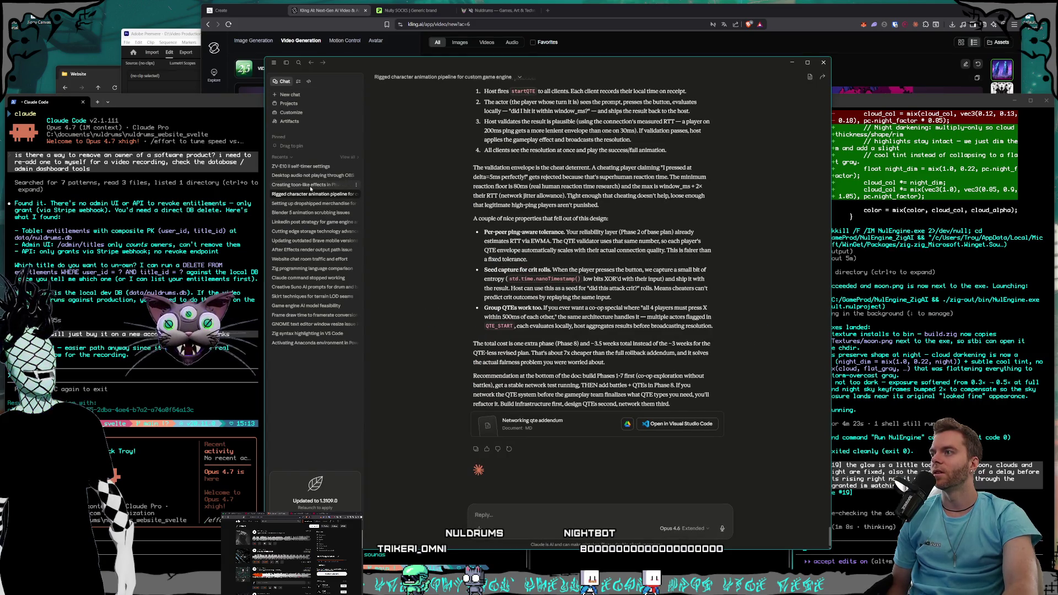
- Minimize Claude, scrub Premiere's forest loop to about five seconds, then raise the Website folder
click(791, 60)
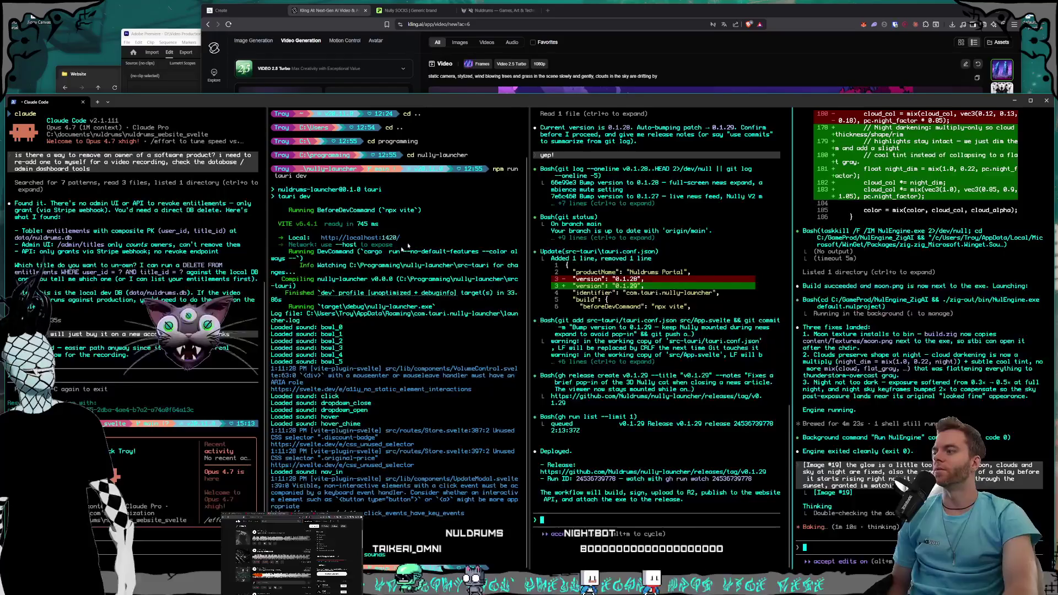
click(595, 16)
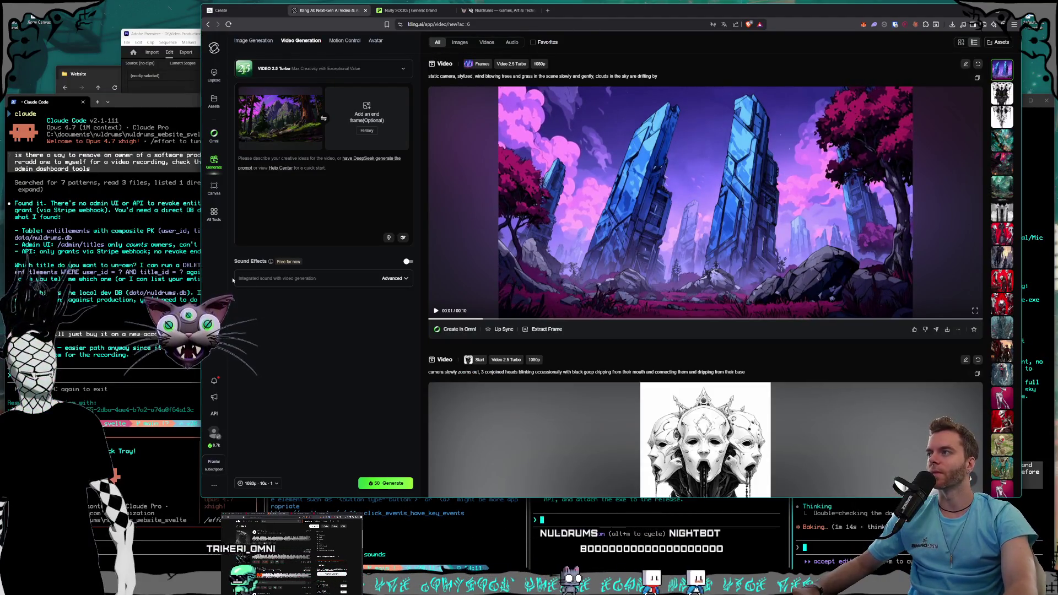
click(179, 40)
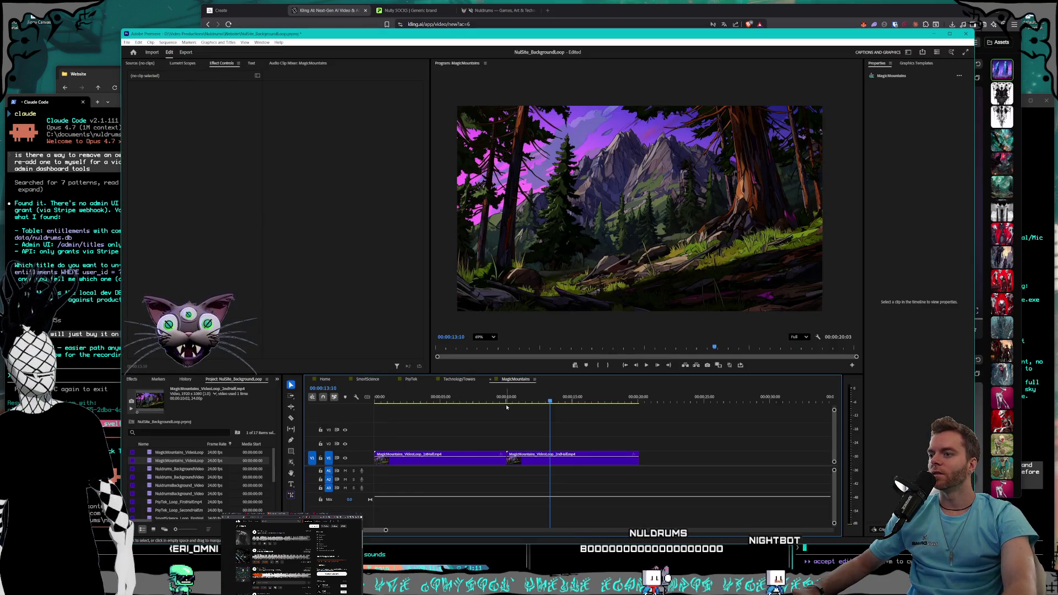
mouse_move(506, 407)
mouse_down()
mouse_move(448, 393)
mouse_move(633, 397)
mouse_move(376, 398)
mouse_up()
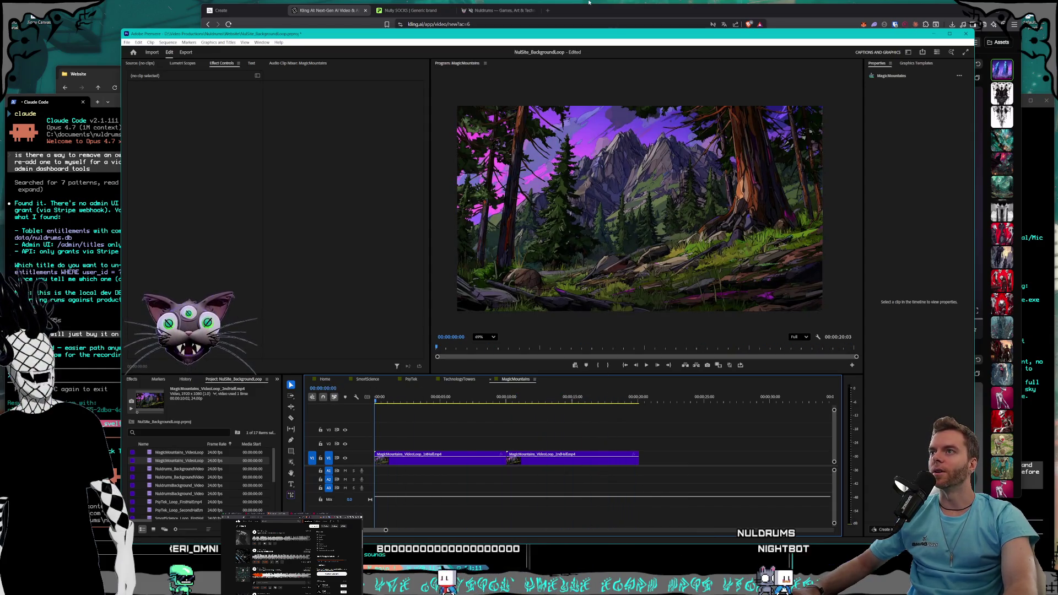
click(591, 7)
click(90, 90)
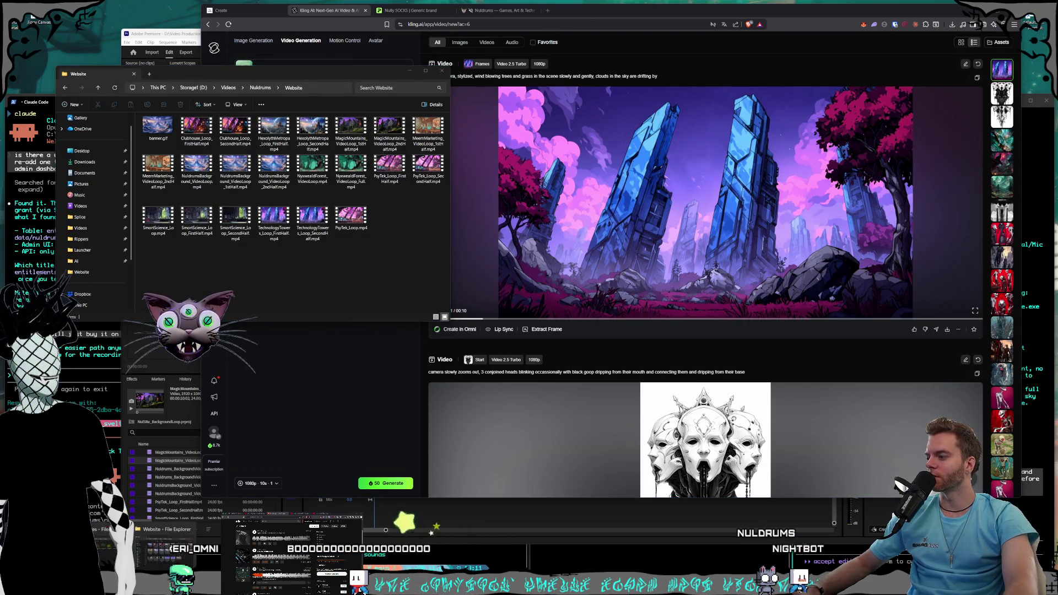
- Open the AI folder window, approve Claude Code's pending Bash command, and return to Explorer
mouse_move(159, 545)
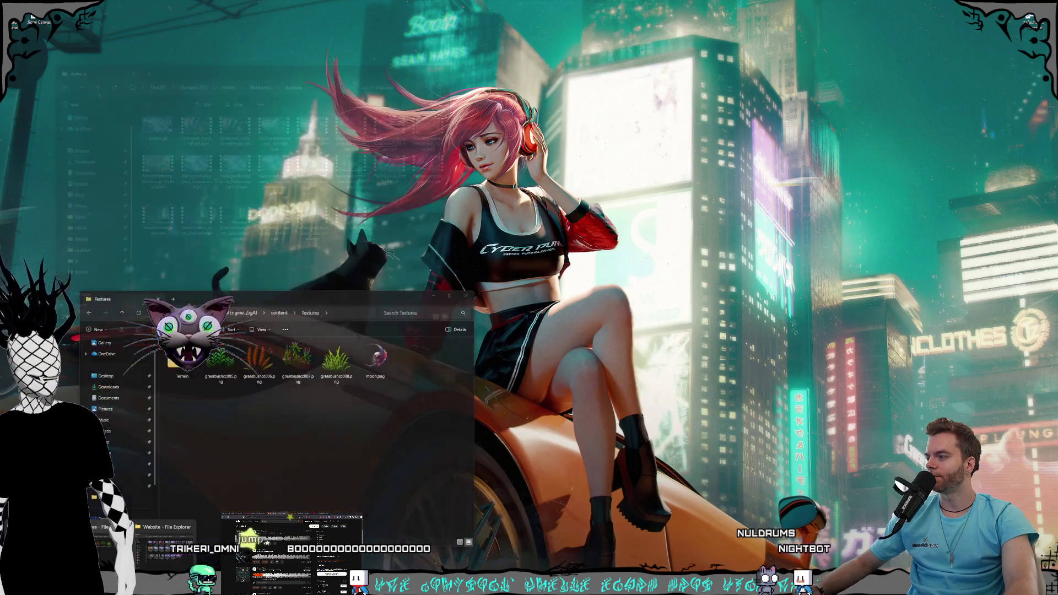
click(111, 543)
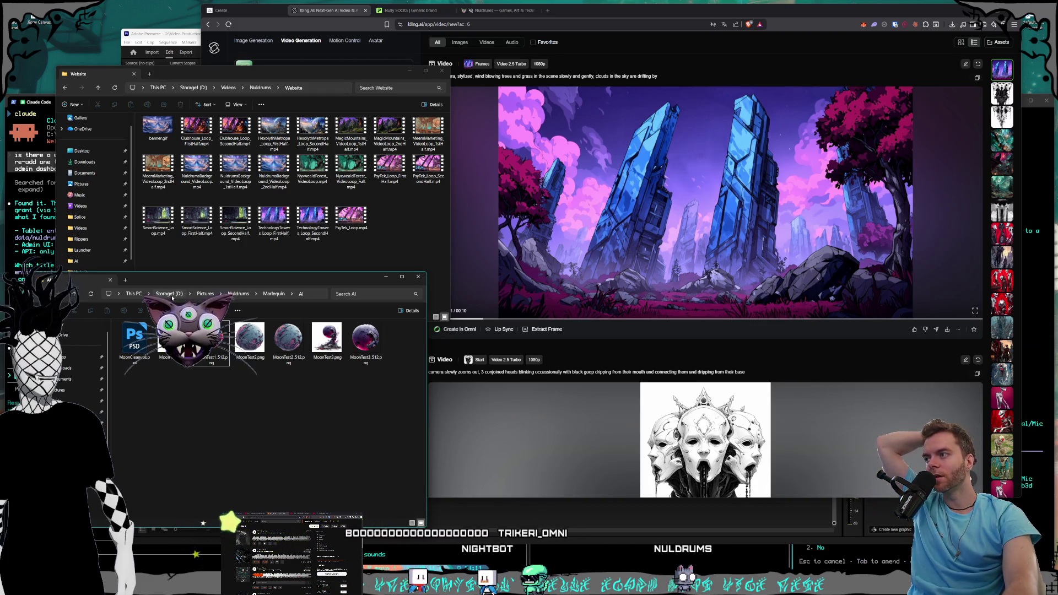
click(894, 558)
key(Return)
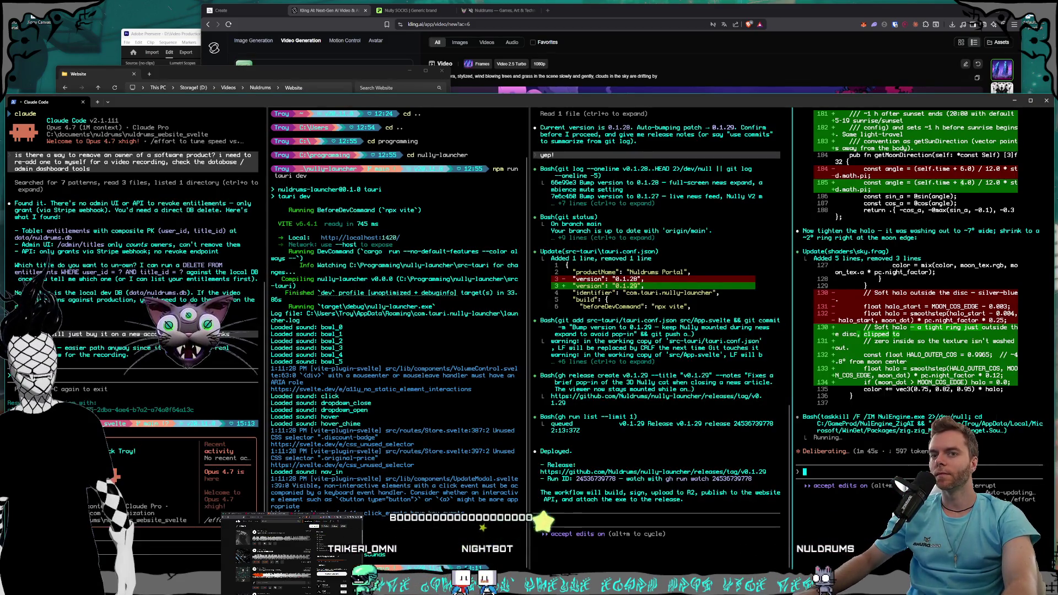
click(92, 75)
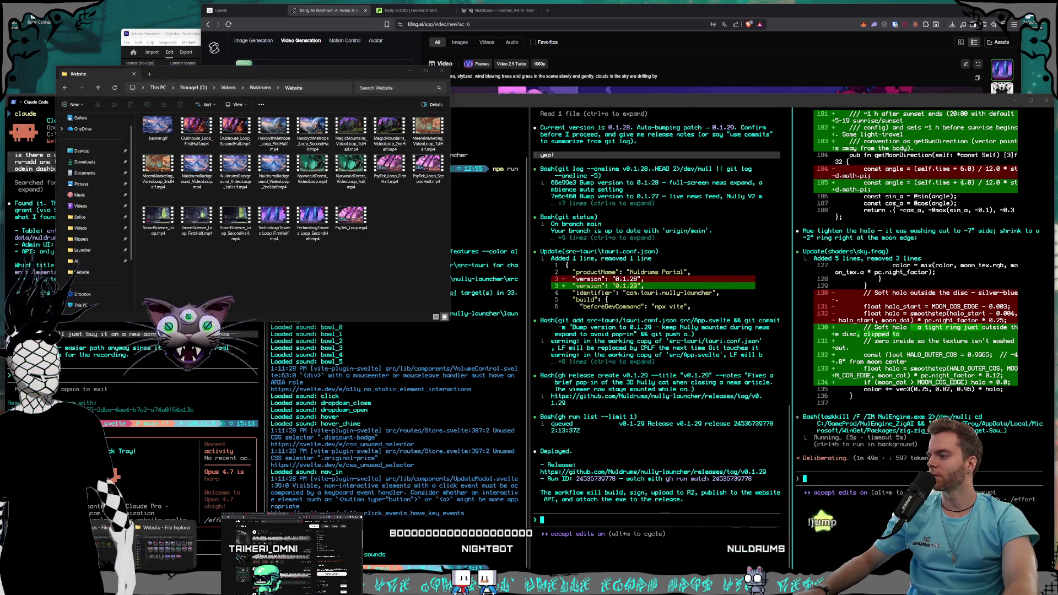
key(alt+Tab)
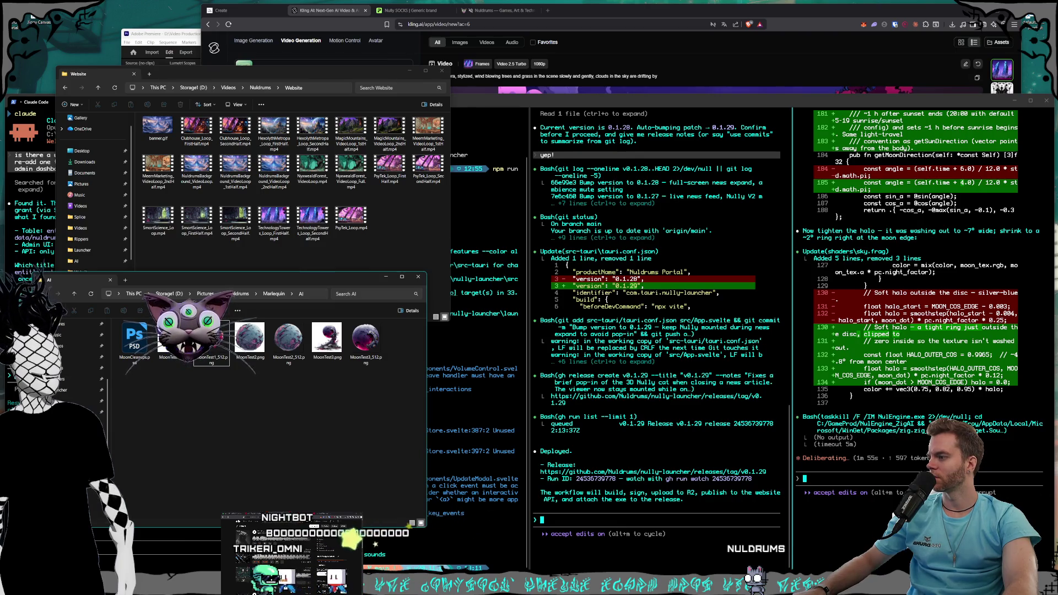
- Navigate from This PC through C: Documents and Nuldrums into the Nuldrums_Website_Svelte project
click(134, 294)
double_click(152, 375)
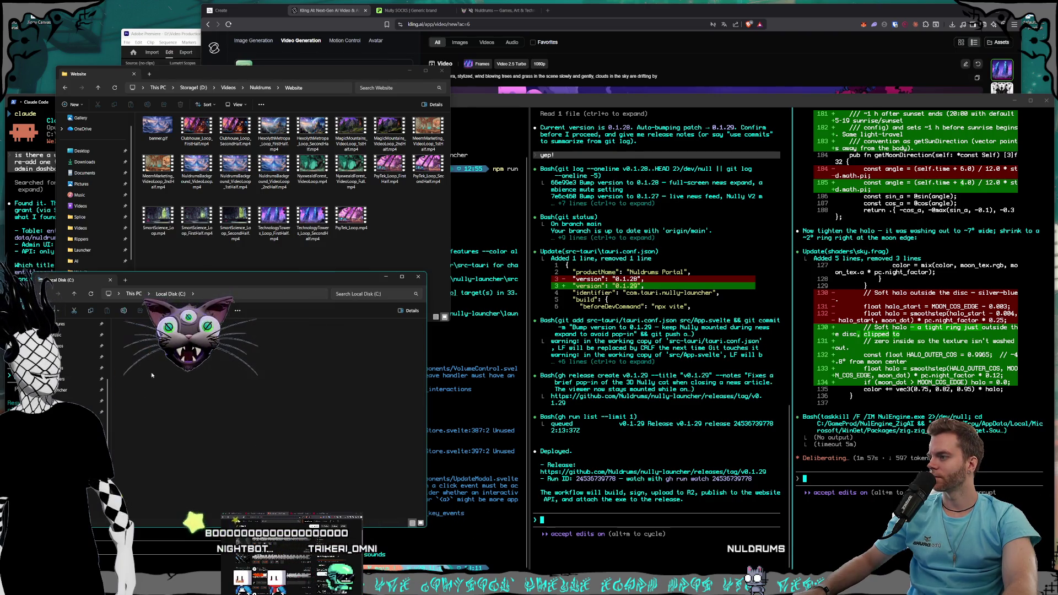
double_click(144, 387)
double_click(157, 383)
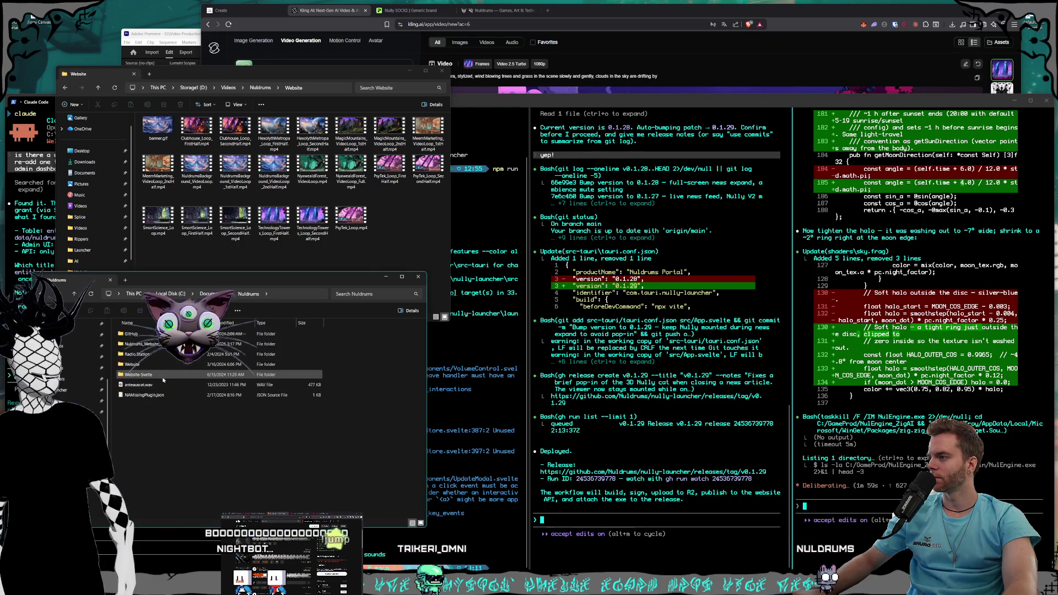
double_click(142, 344)
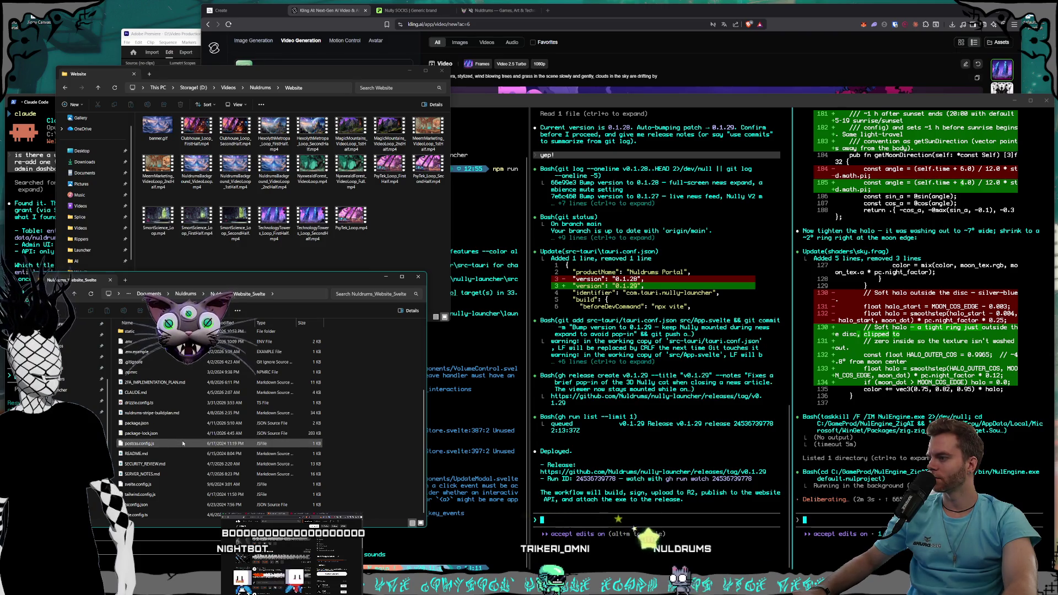
scroll(183, 443, up, 3)
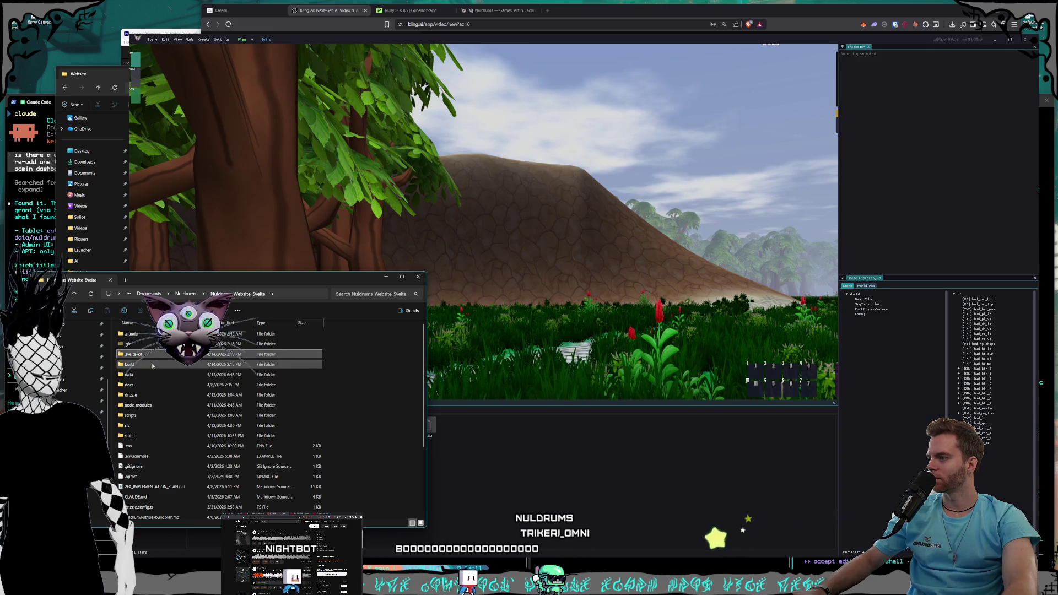
- Browse the project's static images folder and its home images
click(150, 406)
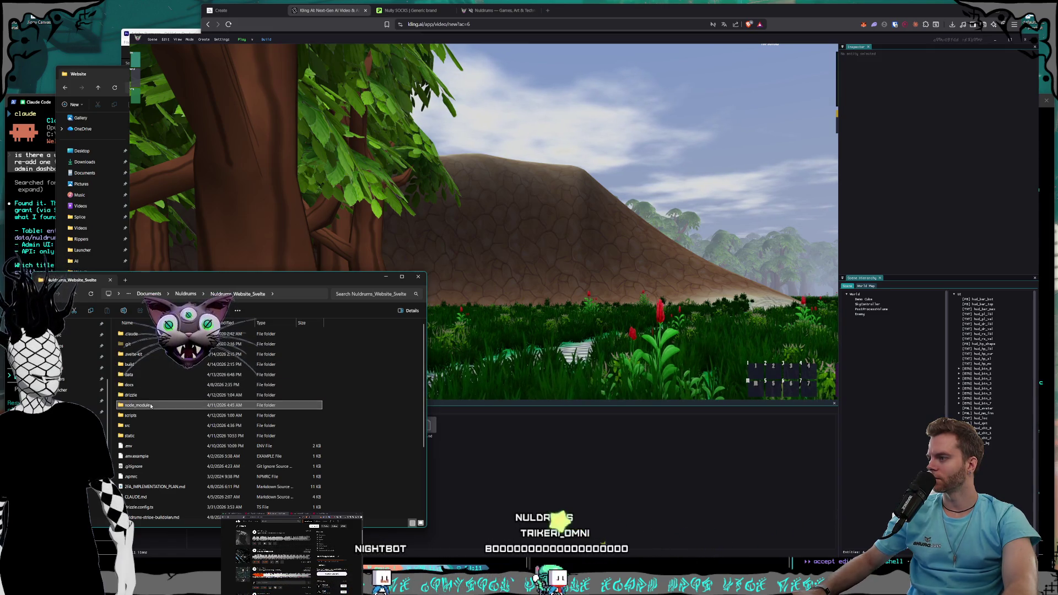
click(155, 426)
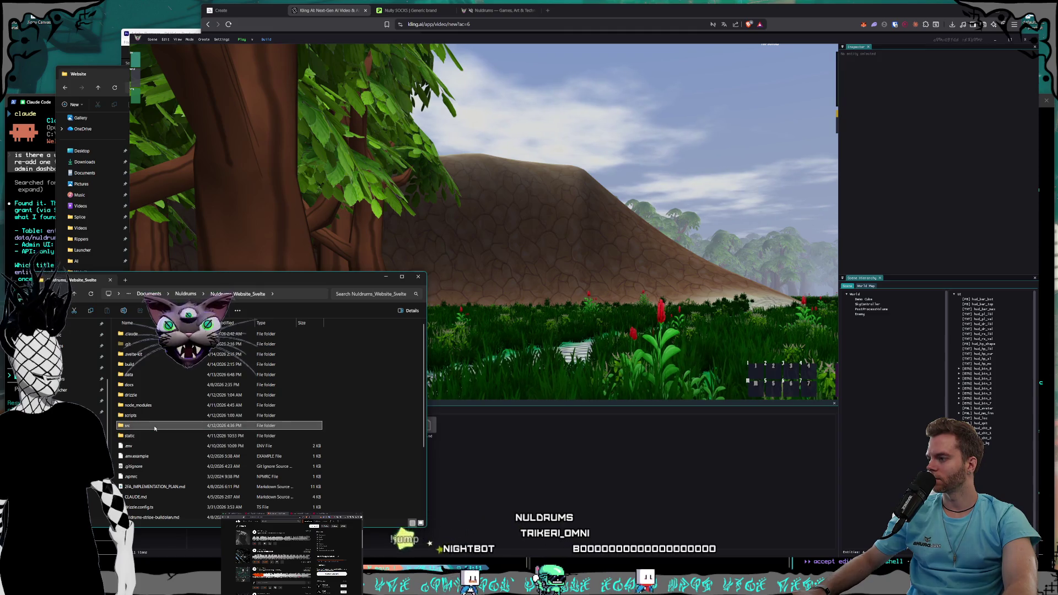
double_click(153, 436)
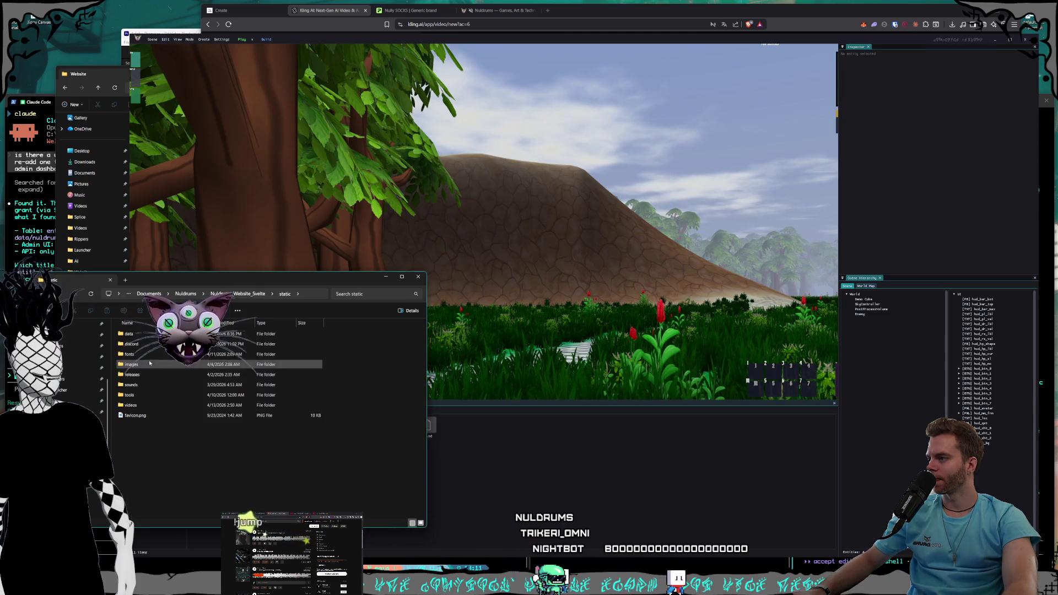
double_click(149, 364)
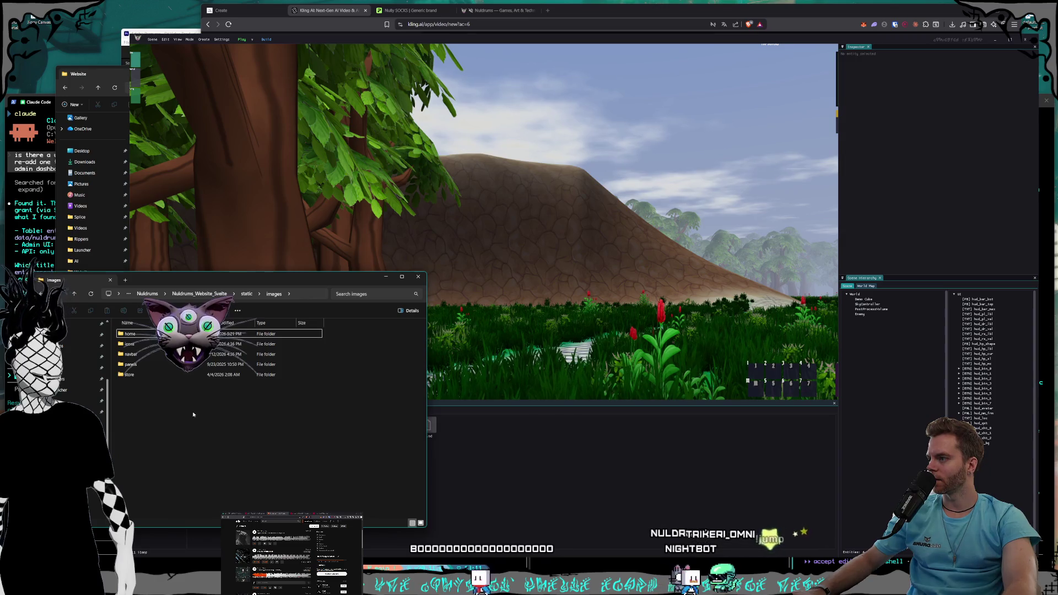
click(145, 336)
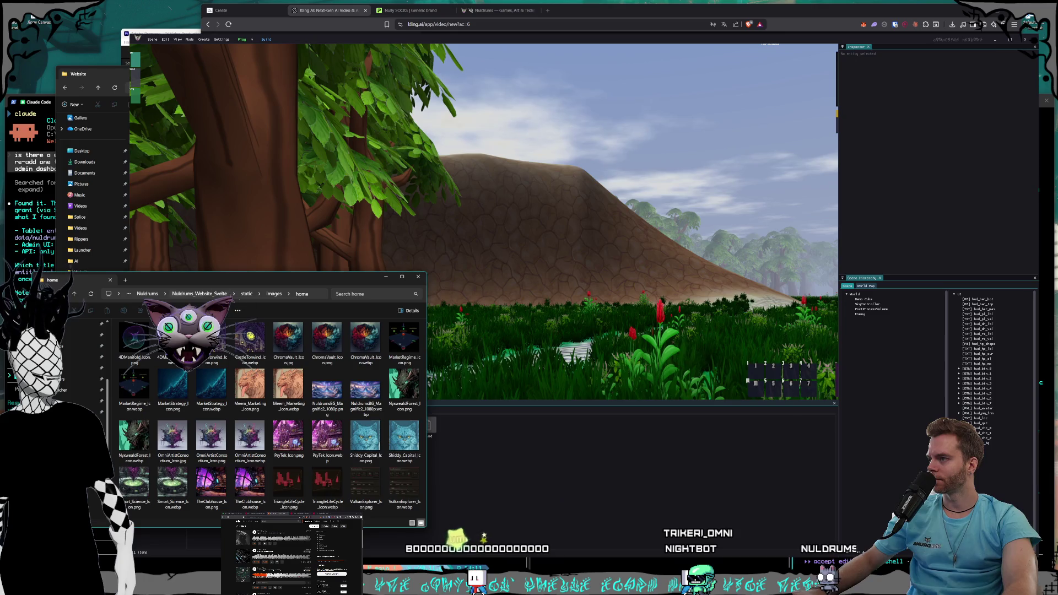
- Go back into src/lib, select MagicMountains.jpg, and bring the Kling page forward
key(alt+Left)
key(alt+Left)
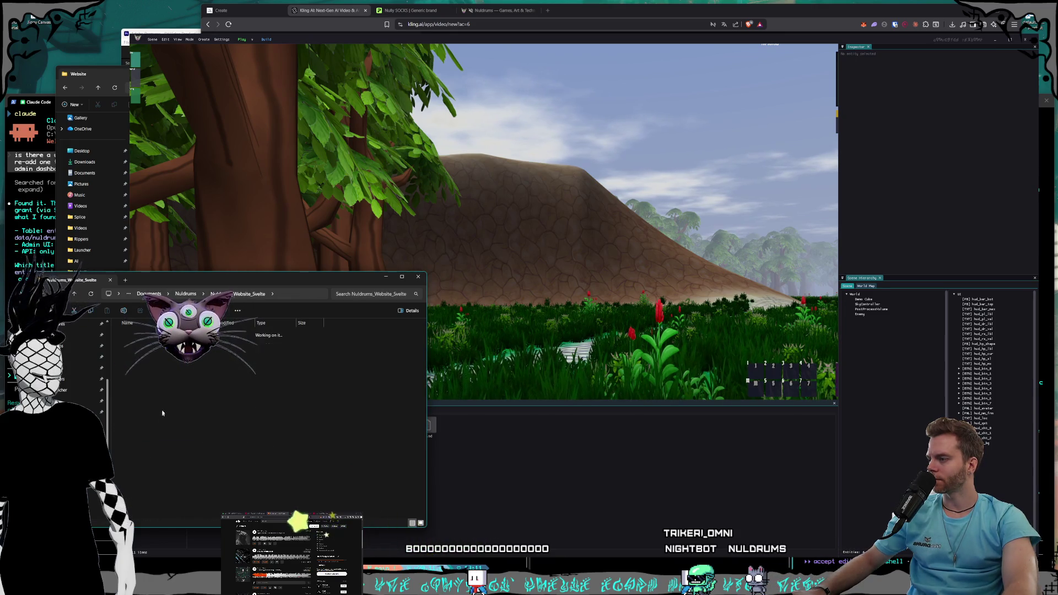
key(alt+Left)
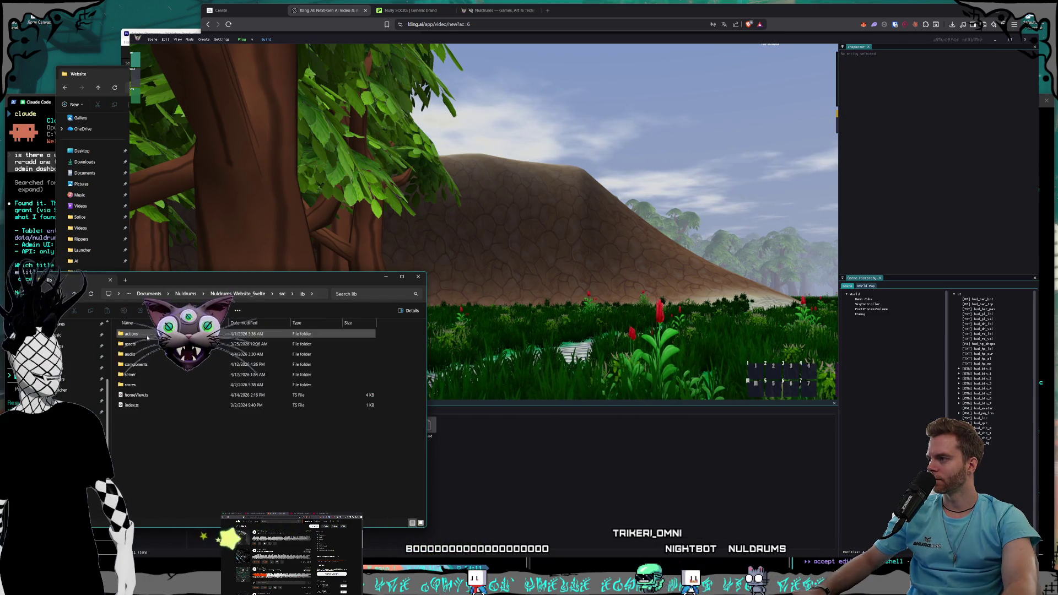
key(alt+Right)
key(alt+Right)
key(alt+Right)
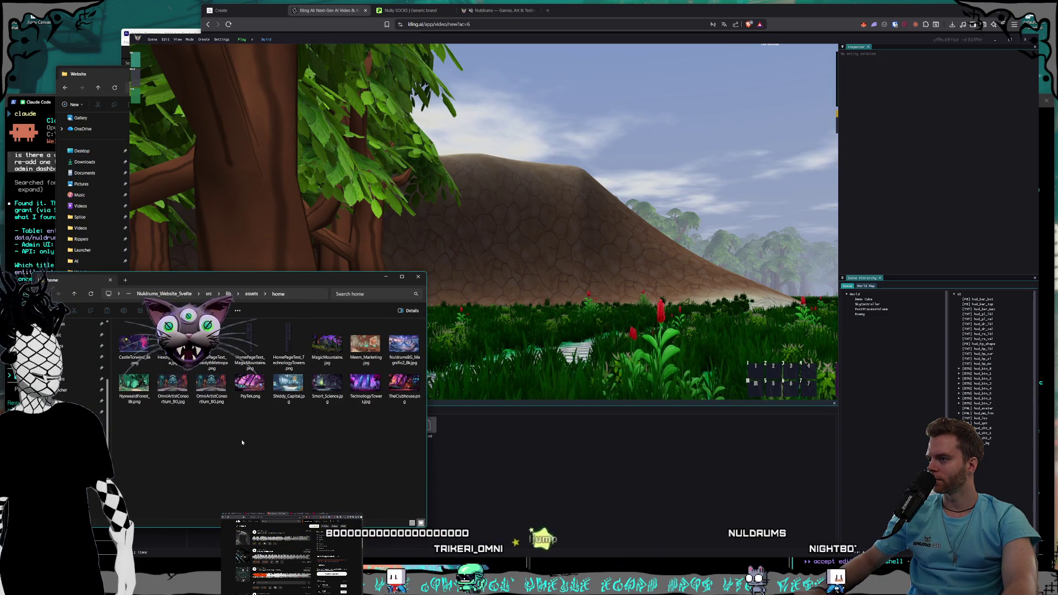
click(329, 357)
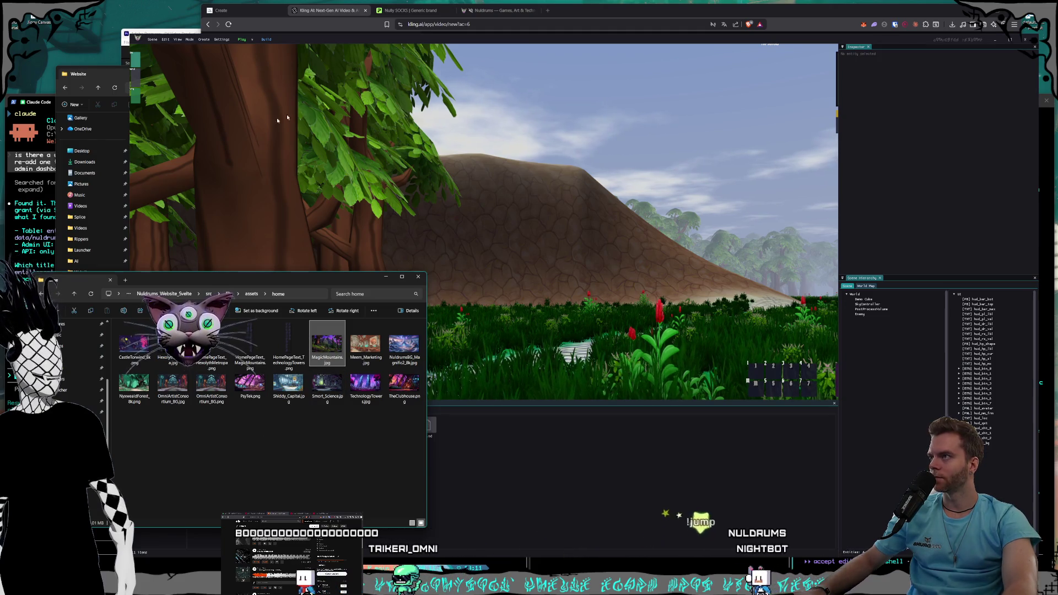
click(340, 14)
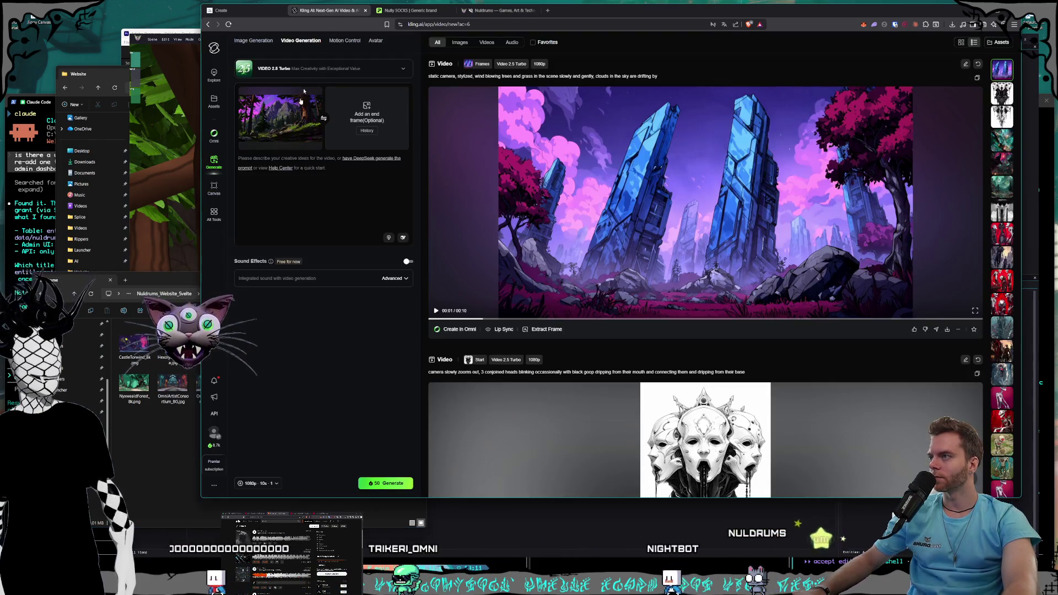
- Browse Storage1 (D:) to Pictures > Nuldrums > World in the file window
click(168, 449)
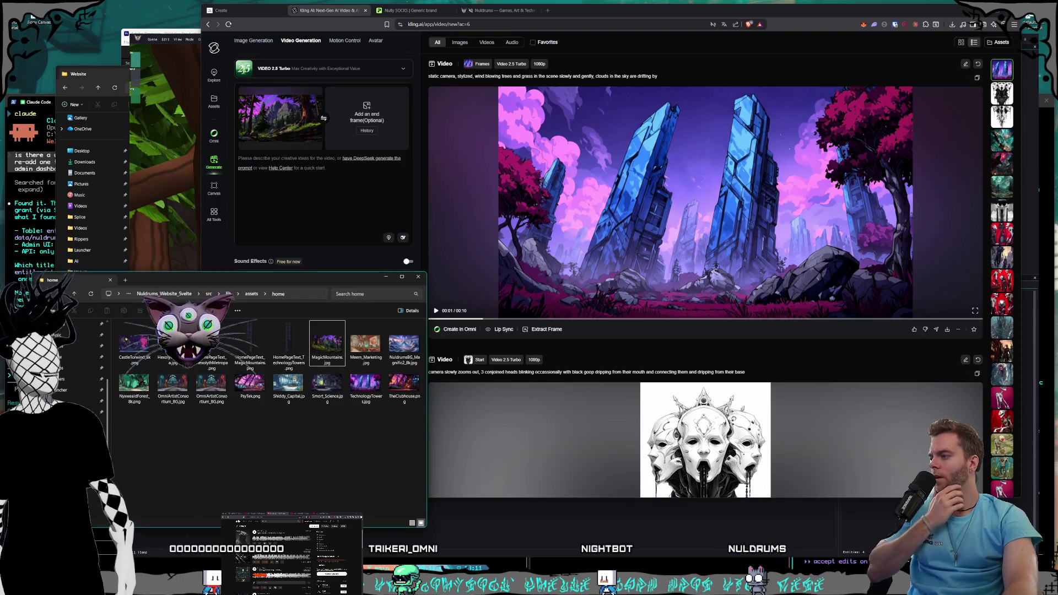
key(alt+Left)
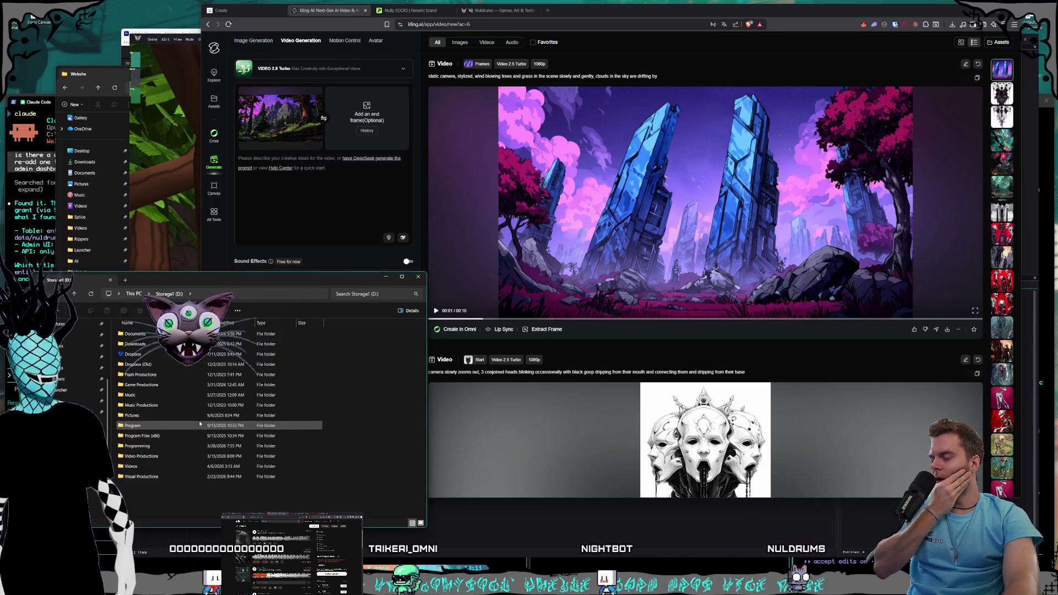
click(200, 416)
double_click(200, 418)
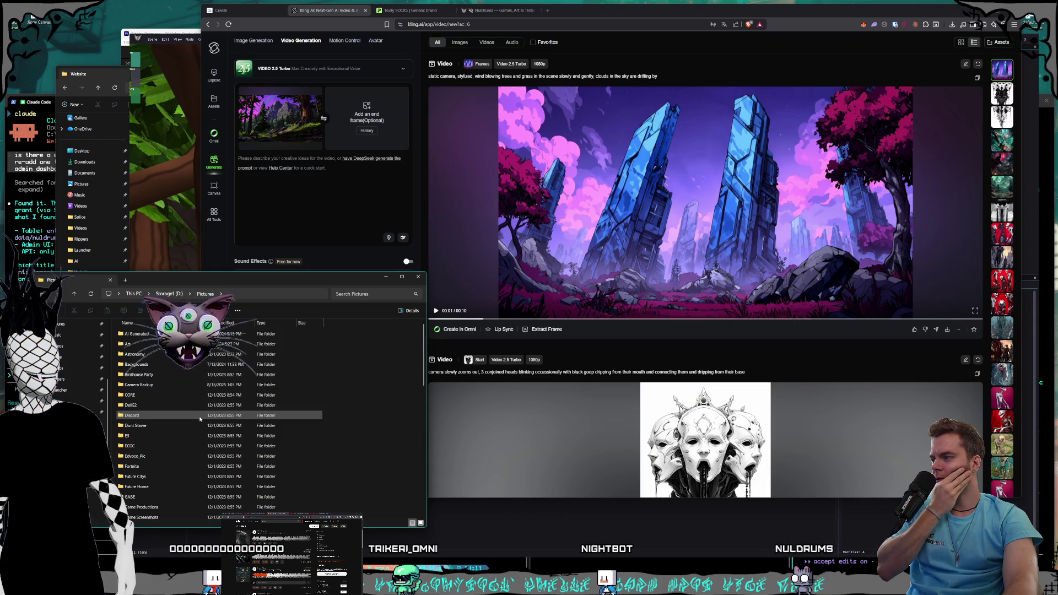
scroll(187, 425, down, 5)
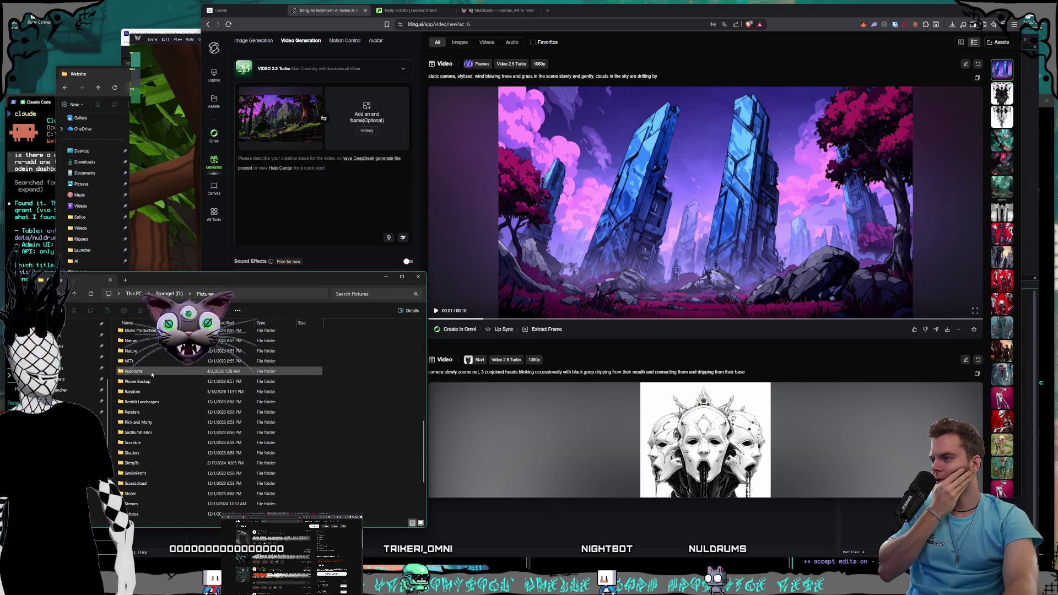
double_click(190, 371)
scroll(193, 363, down, 3)
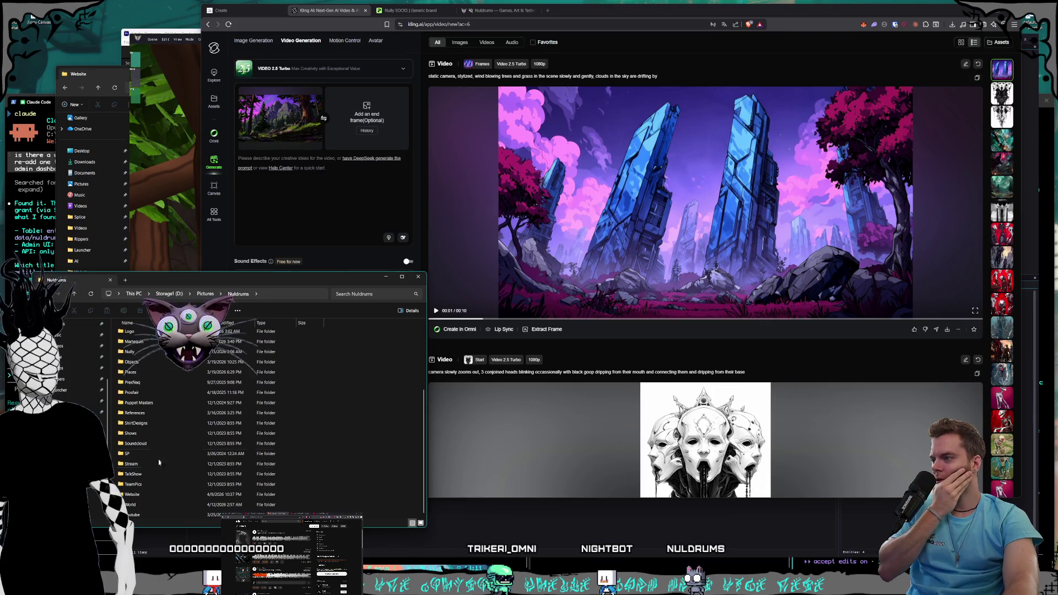
double_click(138, 504)
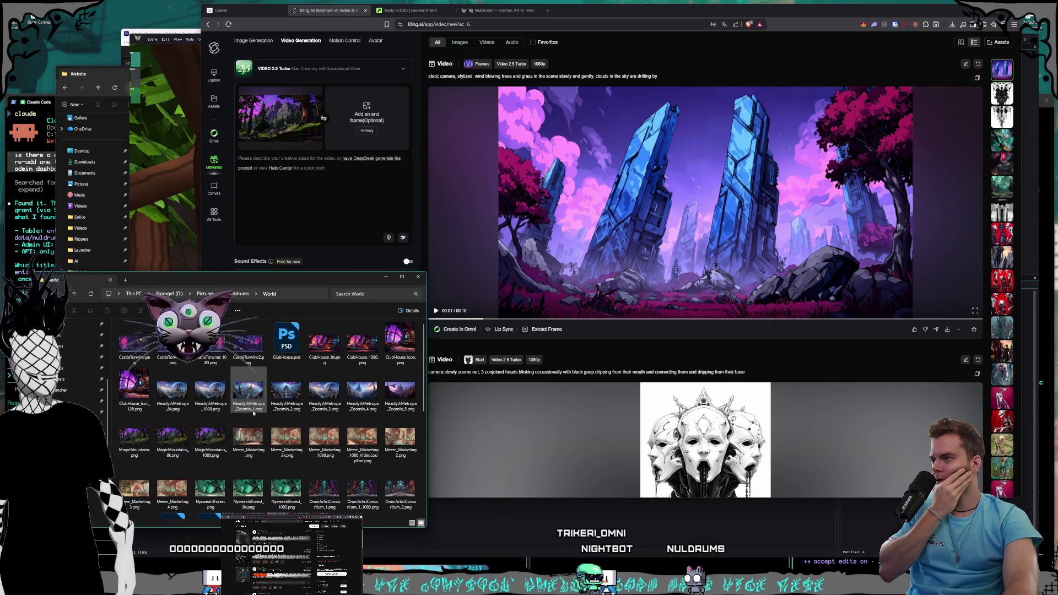
scroll(265, 403, down, 3)
scroll(296, 411, down, 3)
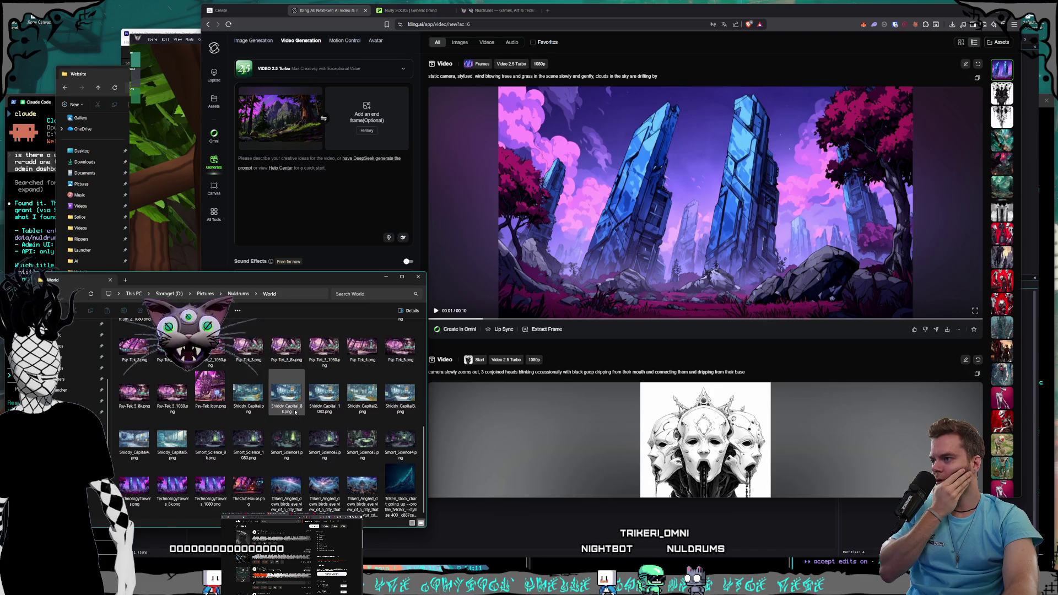
- Drag a forest image from World into Kling's end-frame slot and play the top video
click(249, 487)
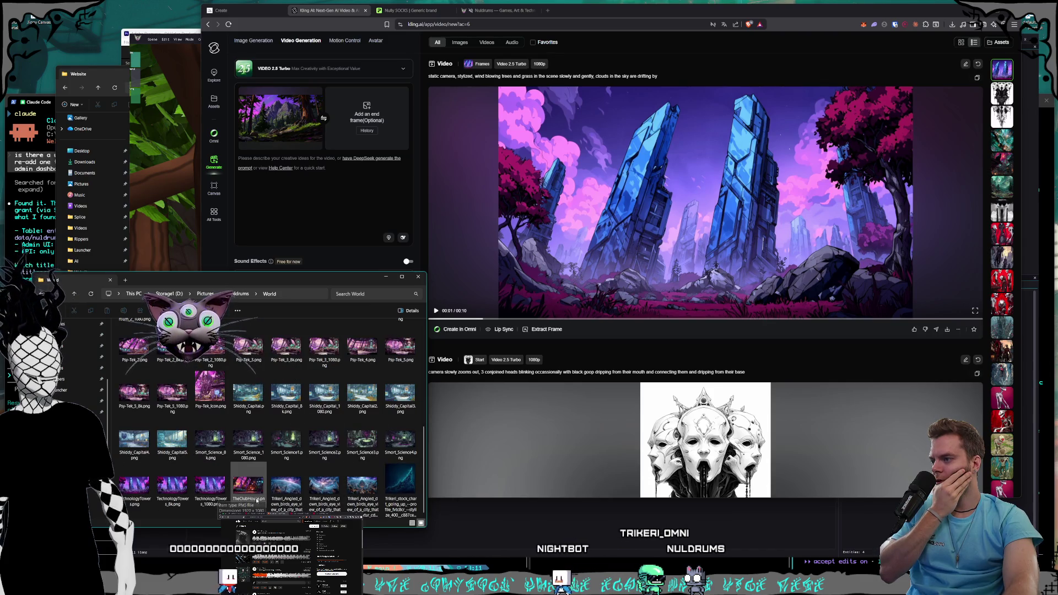
scroll(334, 501, up, 6)
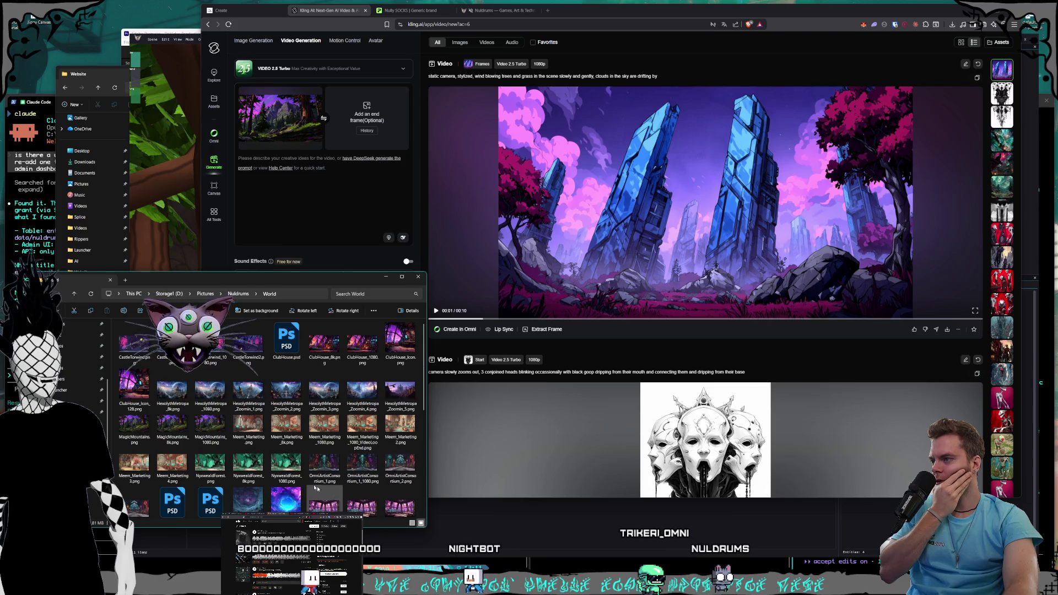
drag(236, 441, 366, 166)
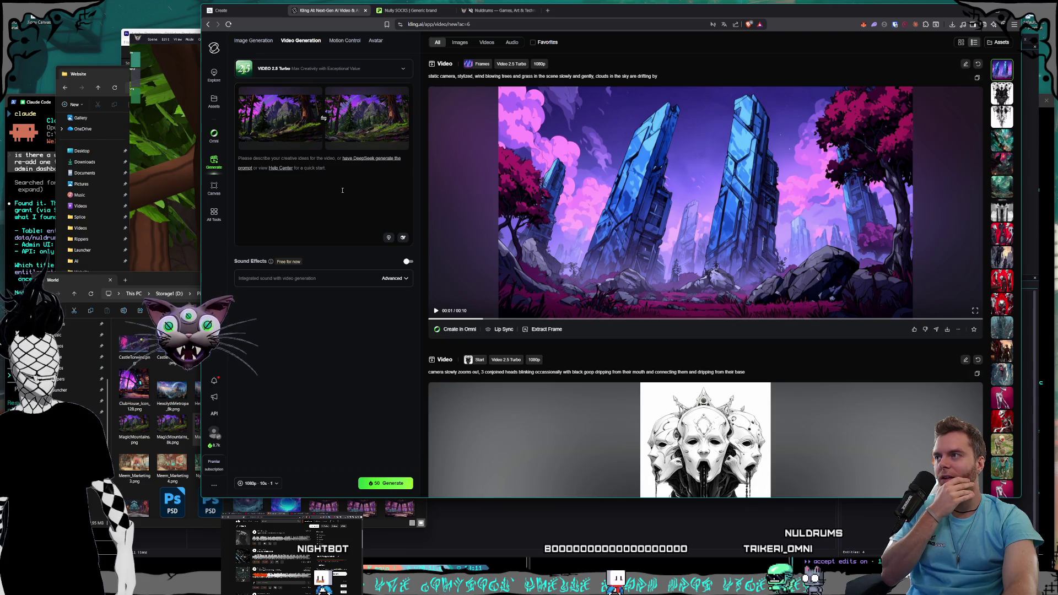
click(571, 265)
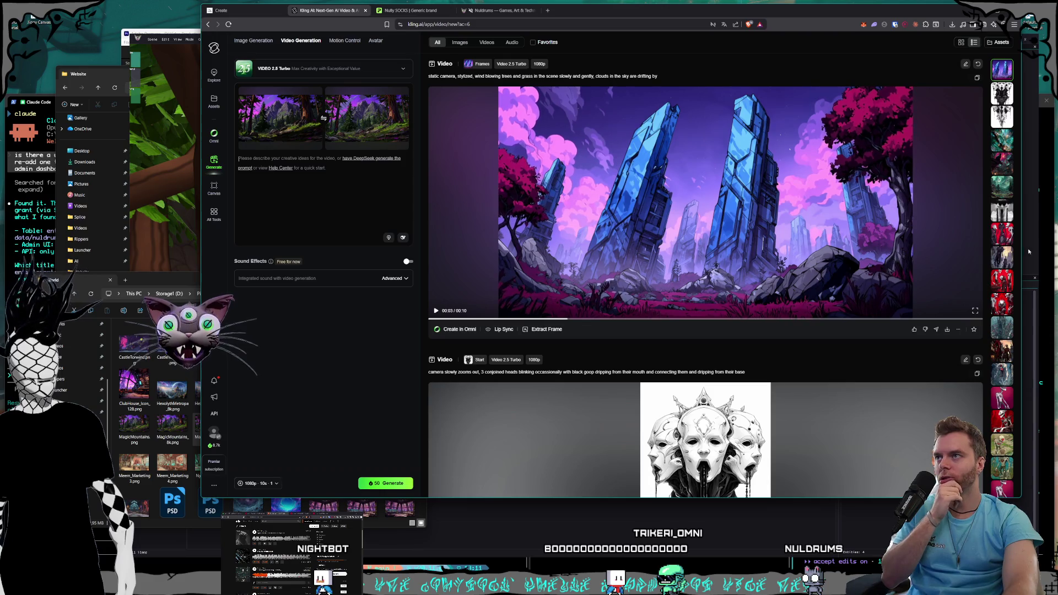
scroll(1014, 246, down, 15)
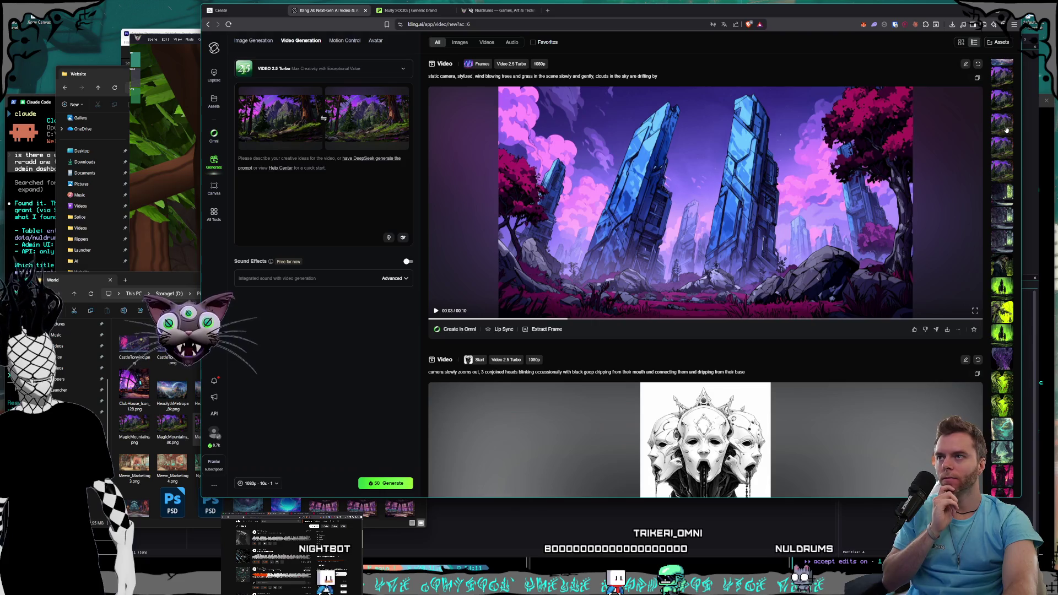
- Bring up the earlier forest video and paste the saved prompt text into the prompt box
click(1004, 130)
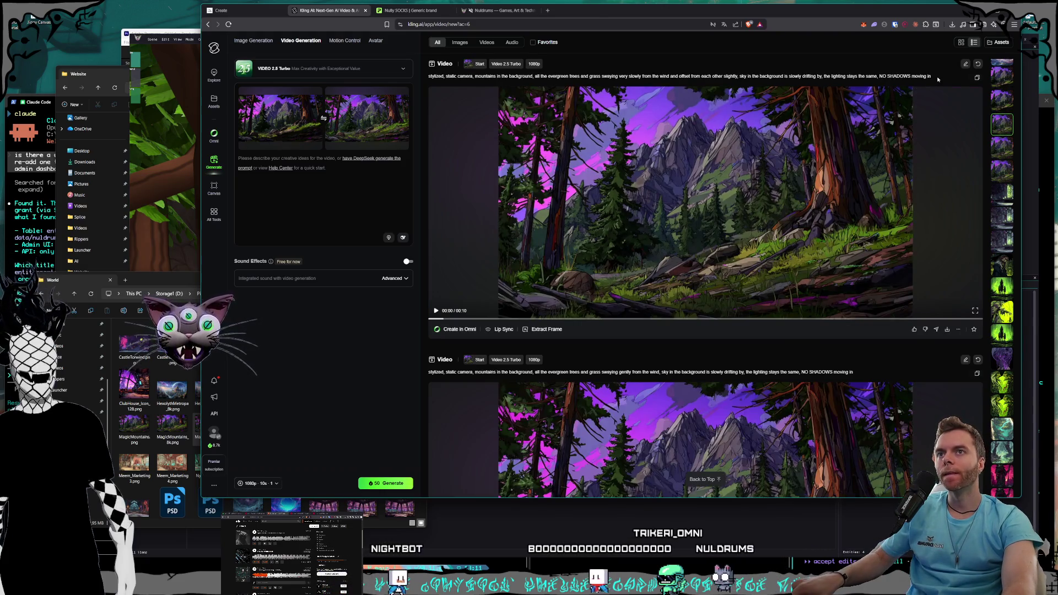
click(306, 202)
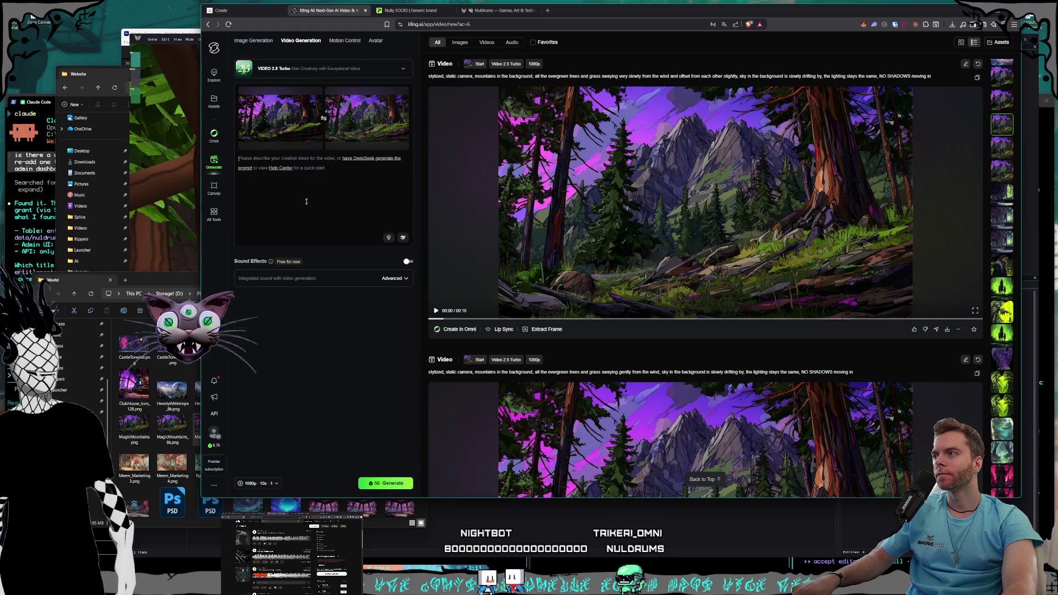
key(ctrl+v)
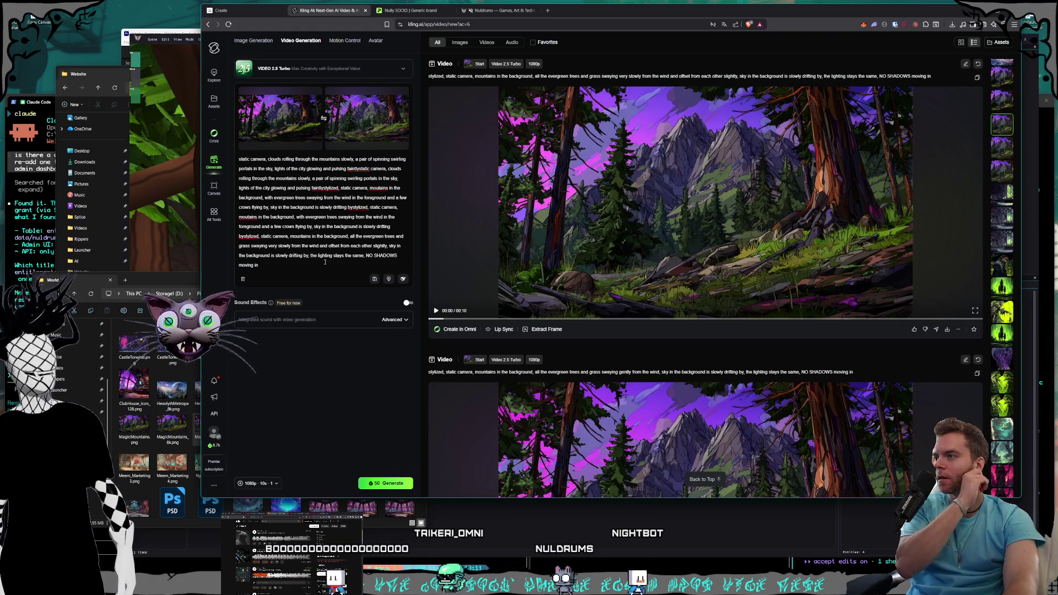
- Delete the earlier prompt sentences and fix the wording, adding 'are' after grass
click(248, 236)
key(ctrl+shift+Home)
key(BackSpace)
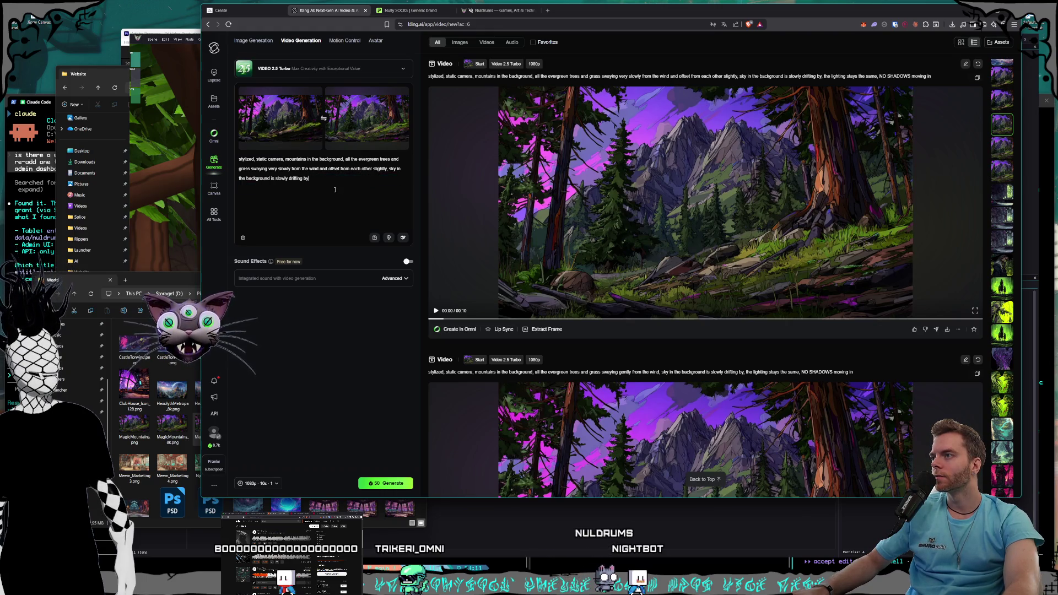
text(y)
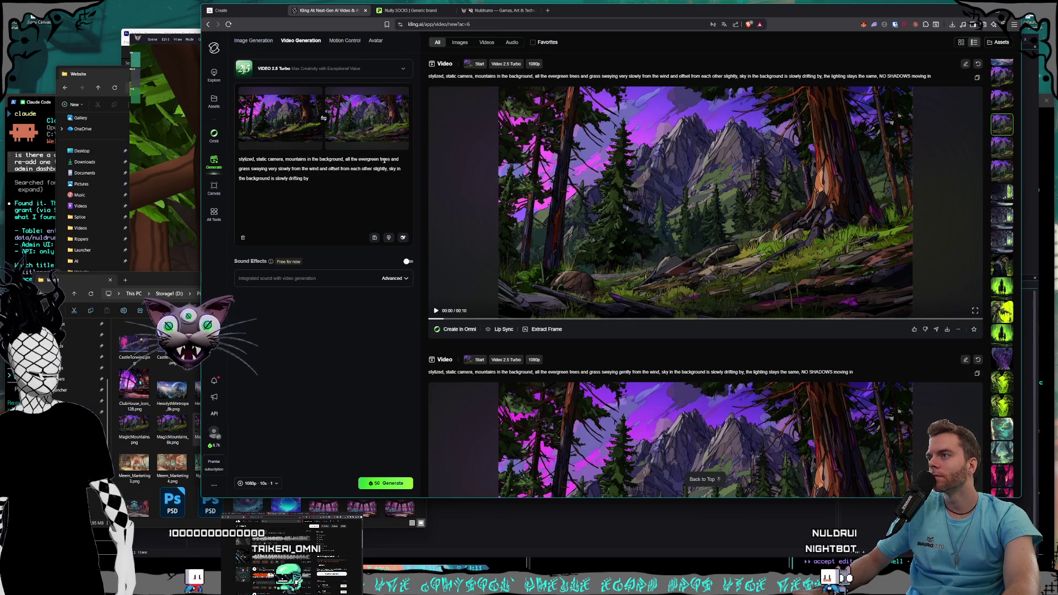
click(254, 168)
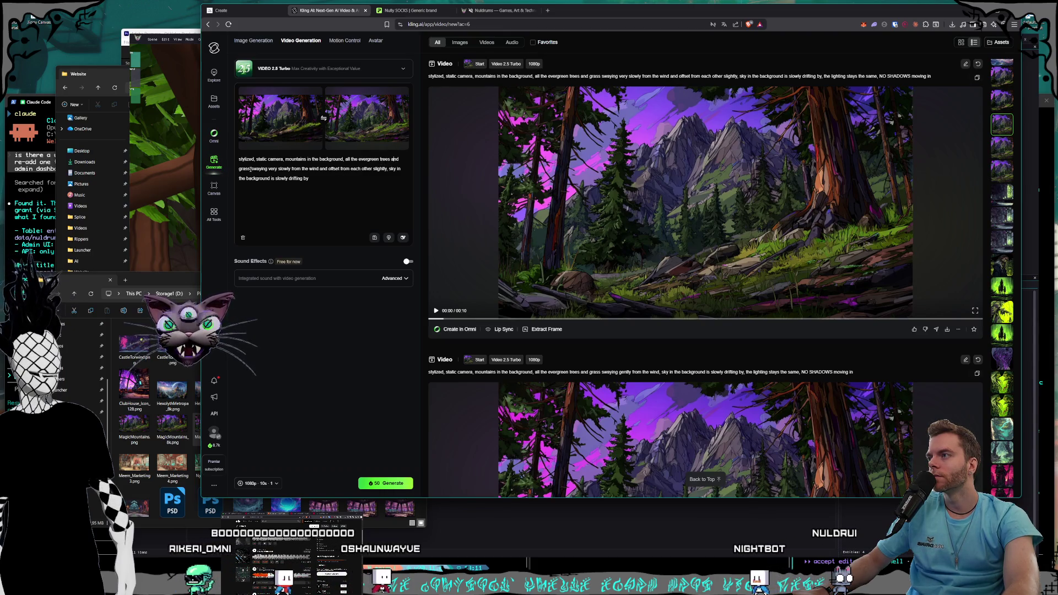
text(are)
click(354, 185)
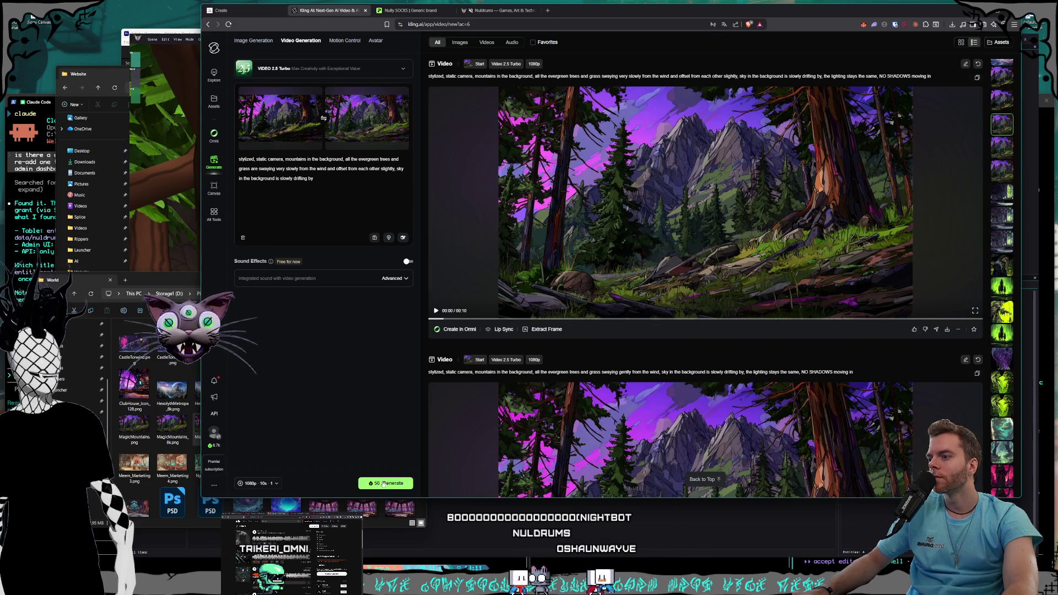
- Generate the forest start-to-end-frame loop video, preview the crystal towers clip, then return to NulEngine
click(386, 483)
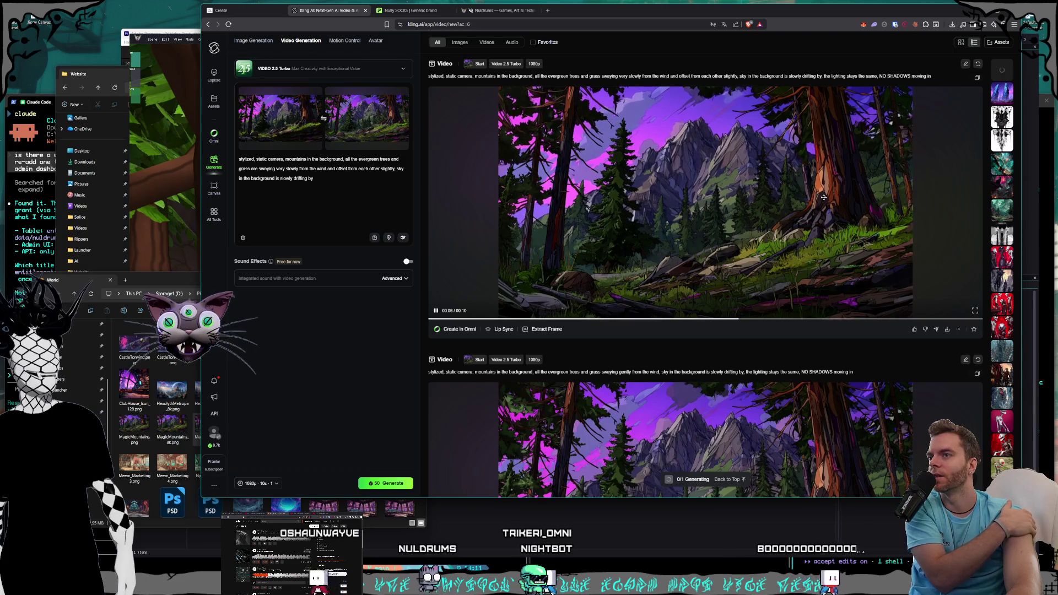
click(1003, 93)
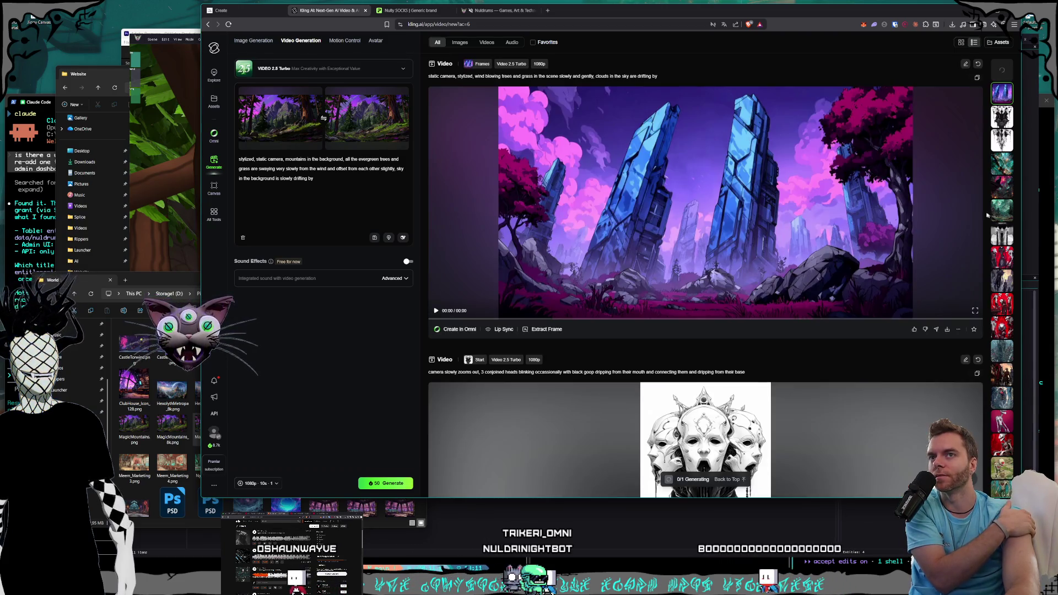
click(173, 141)
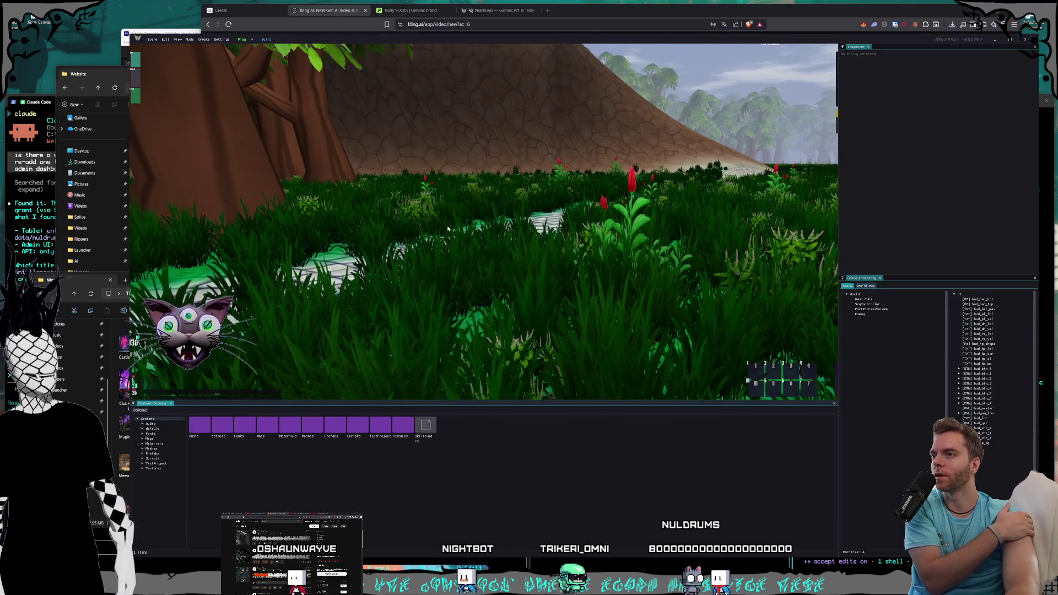
- Review the SkyController's day and night settings, then run the scene in Play mode
click(241, 40)
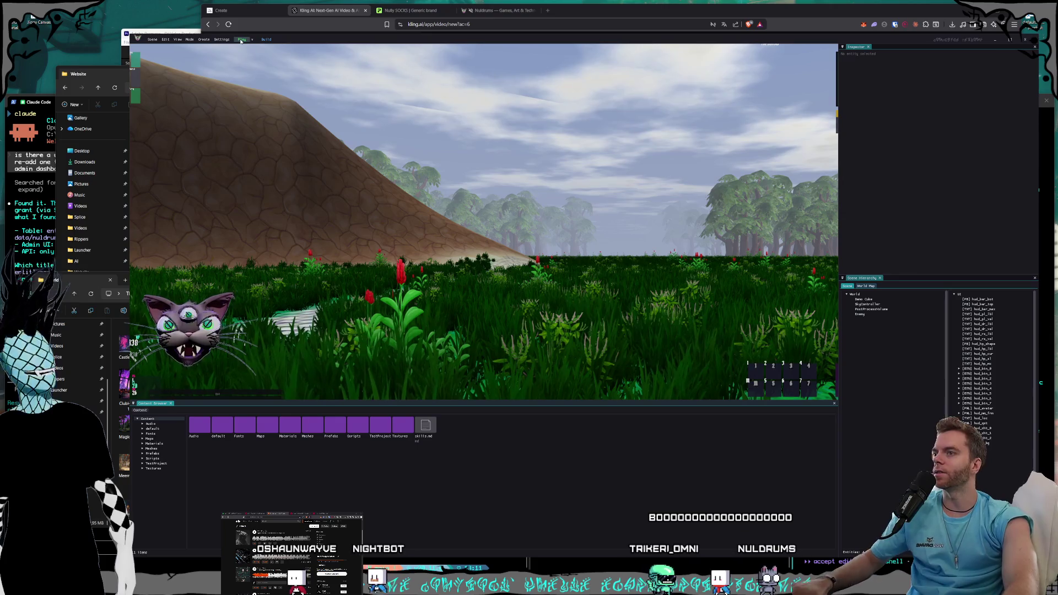
click(871, 304)
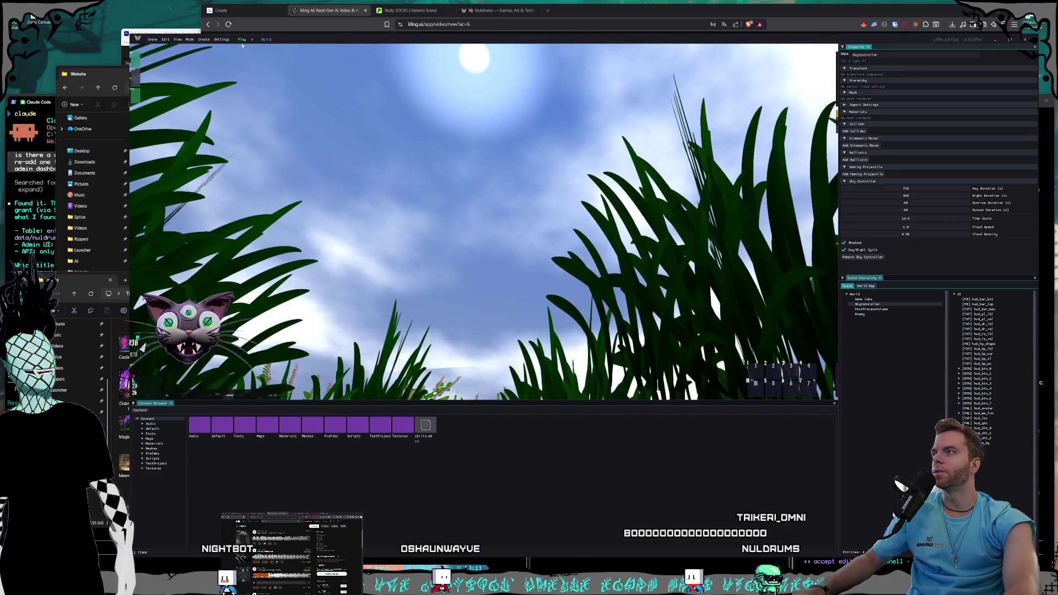
click(241, 39)
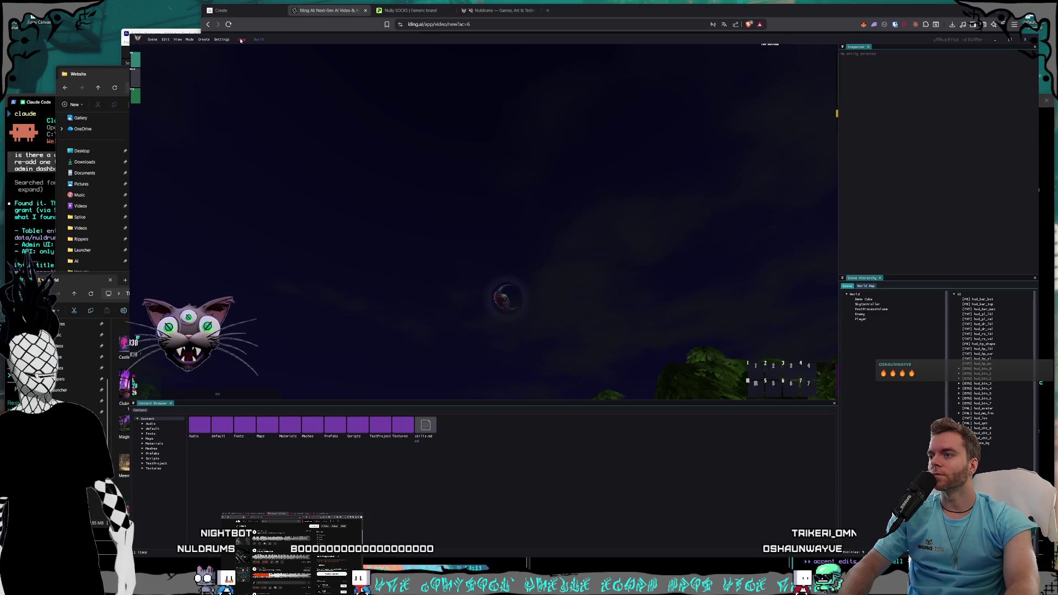
- Screenshot the night game view and the moon, then stop the play test and close NulEngine
key(super+shift+s)
drag(439, 225, 574, 355)
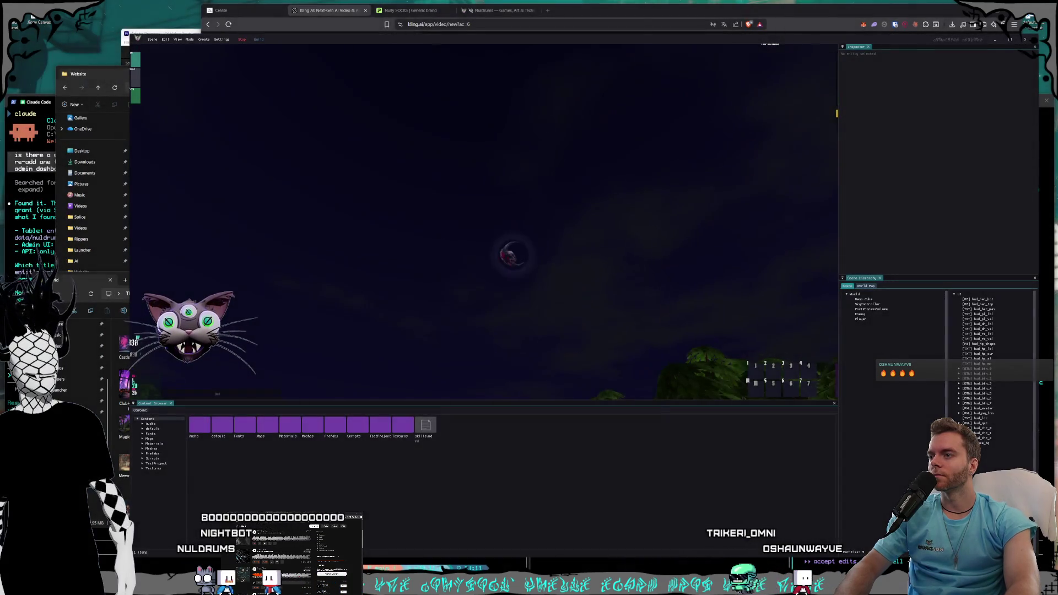
key(super+shift+s)
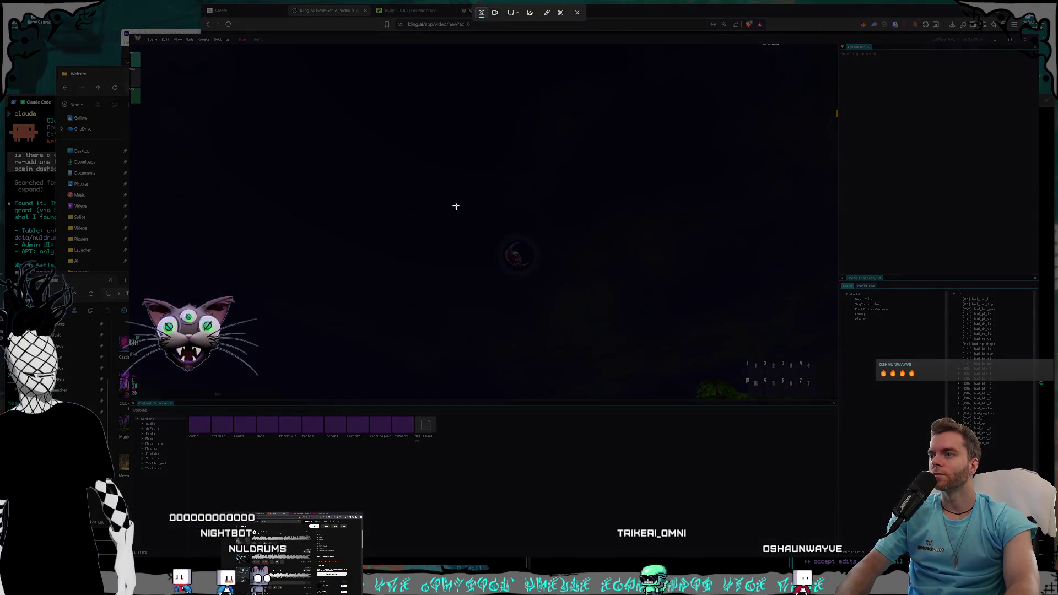
drag(456, 196, 584, 305)
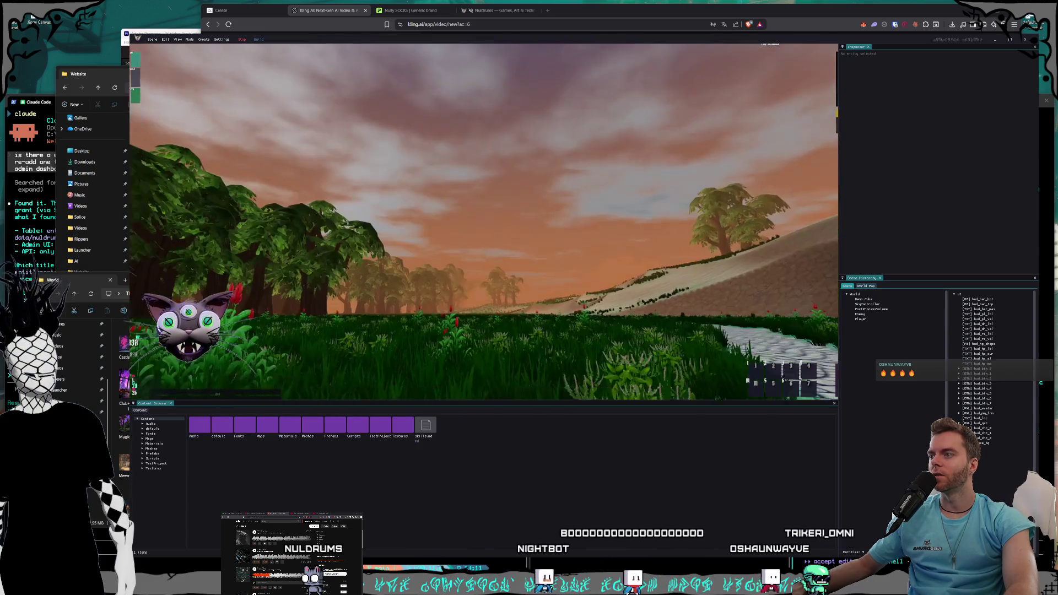
key(Escape)
key(alt+F4)
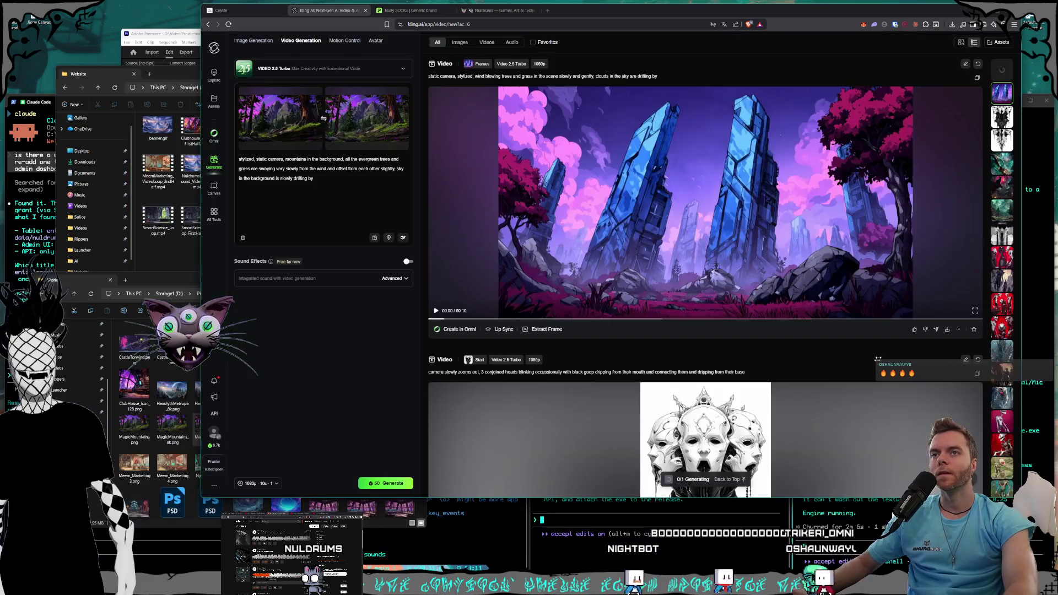
- Send Claude the Image #20 request for a moon glow and a moonset before sunrise
click(827, 548)
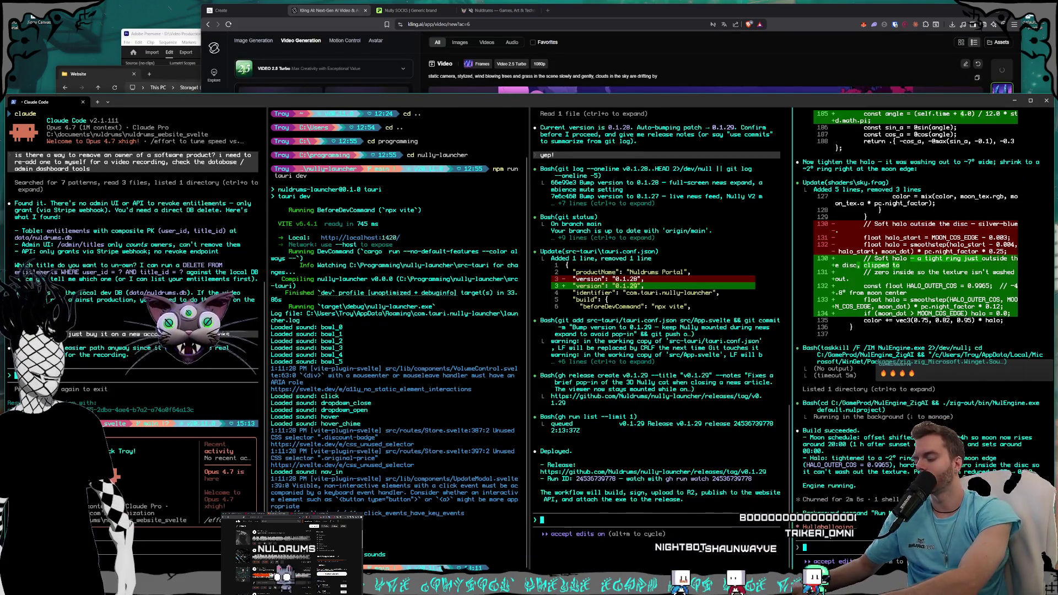
text(the moon)
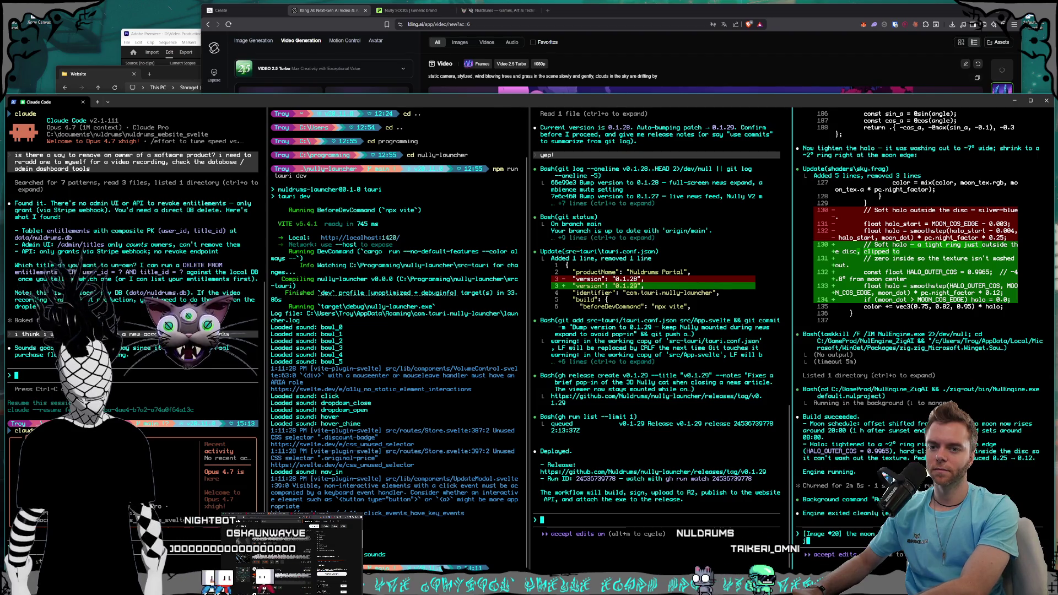
text(f a m)
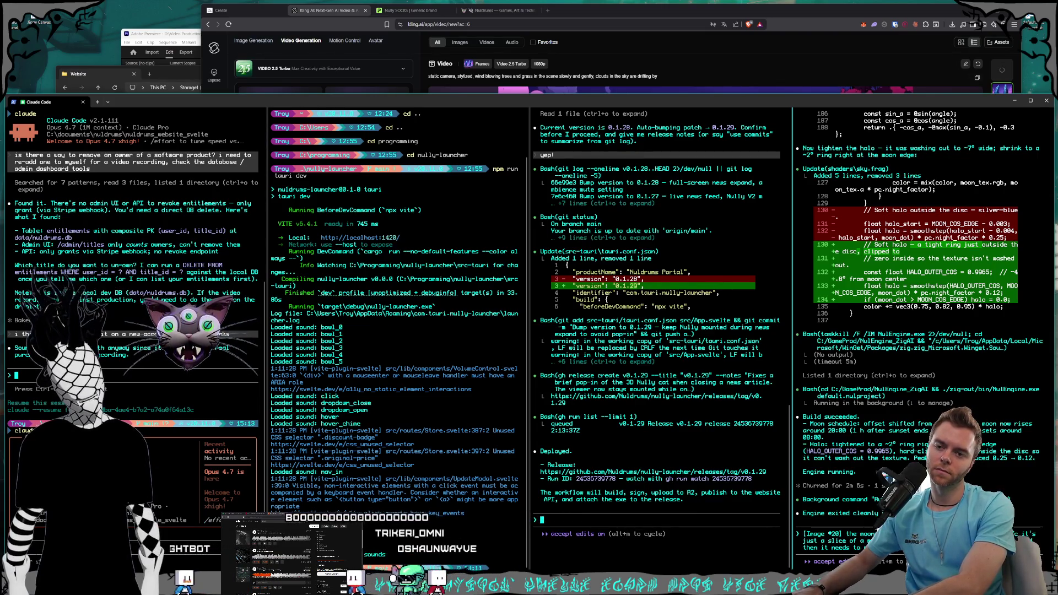
text(before the surrei)
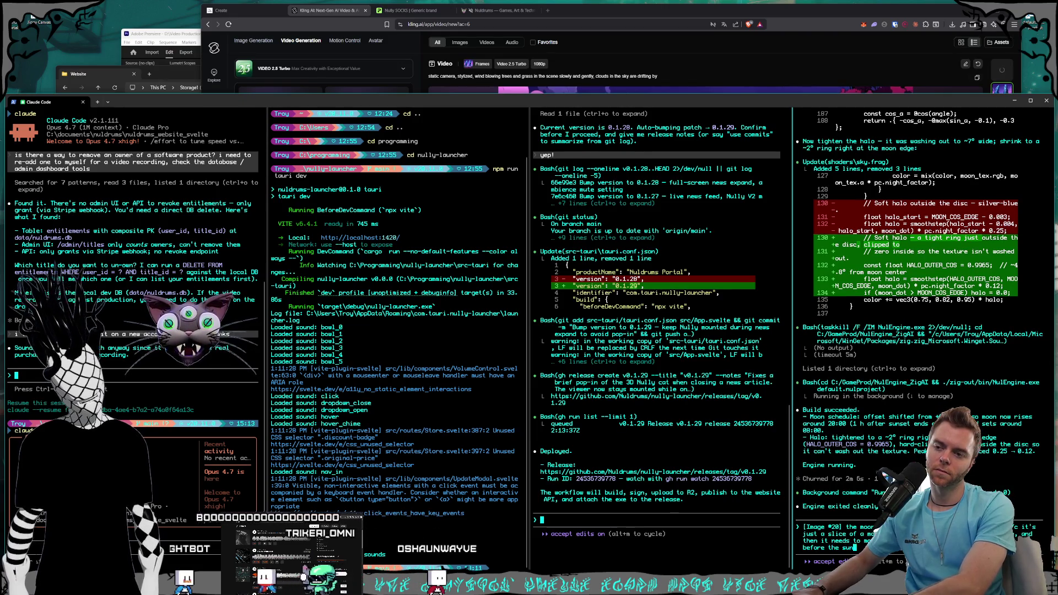
text(s)
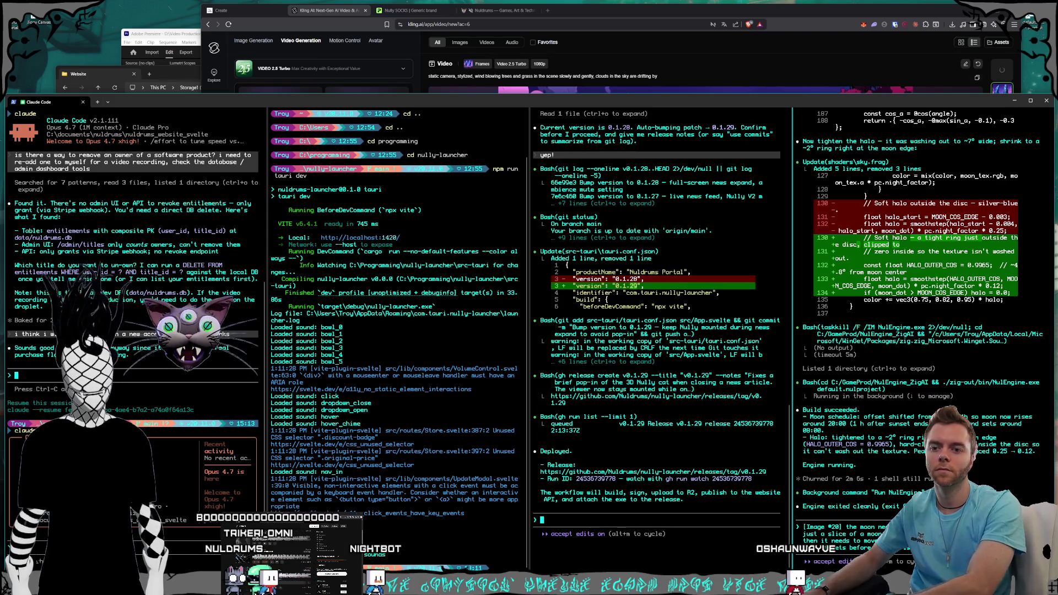
key(Return)
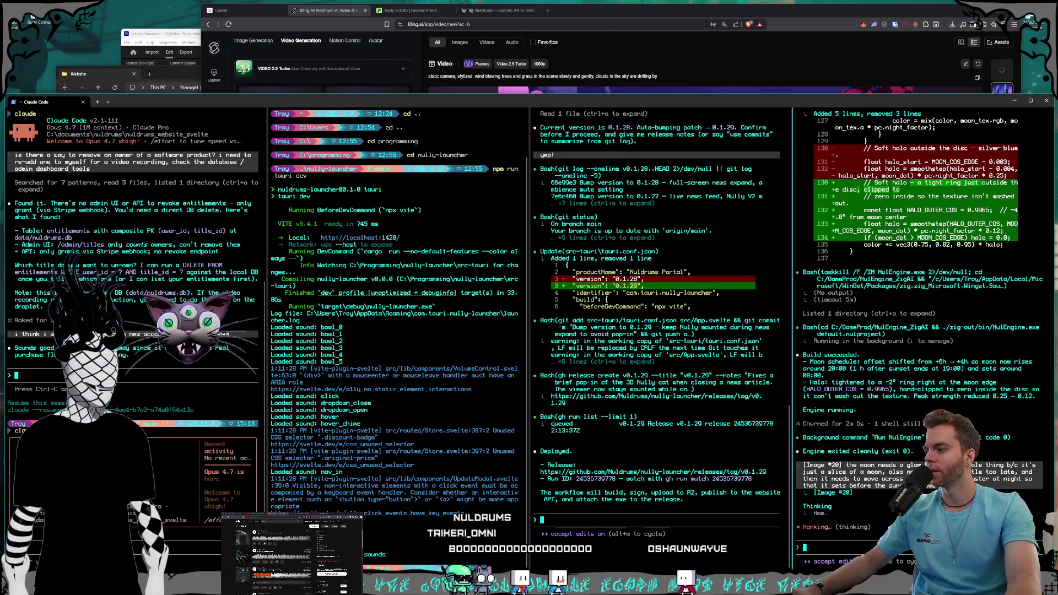
key(ctrl+shift+n)
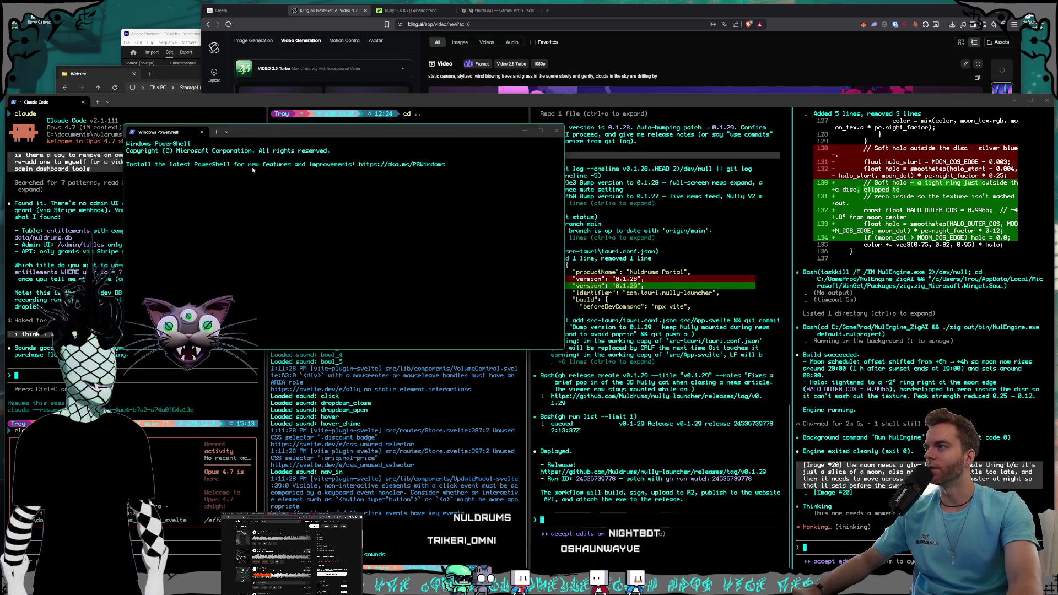
- Enlarge the new PowerShell window and go up two folders to the drive root
drag(272, 133, 444, 282)
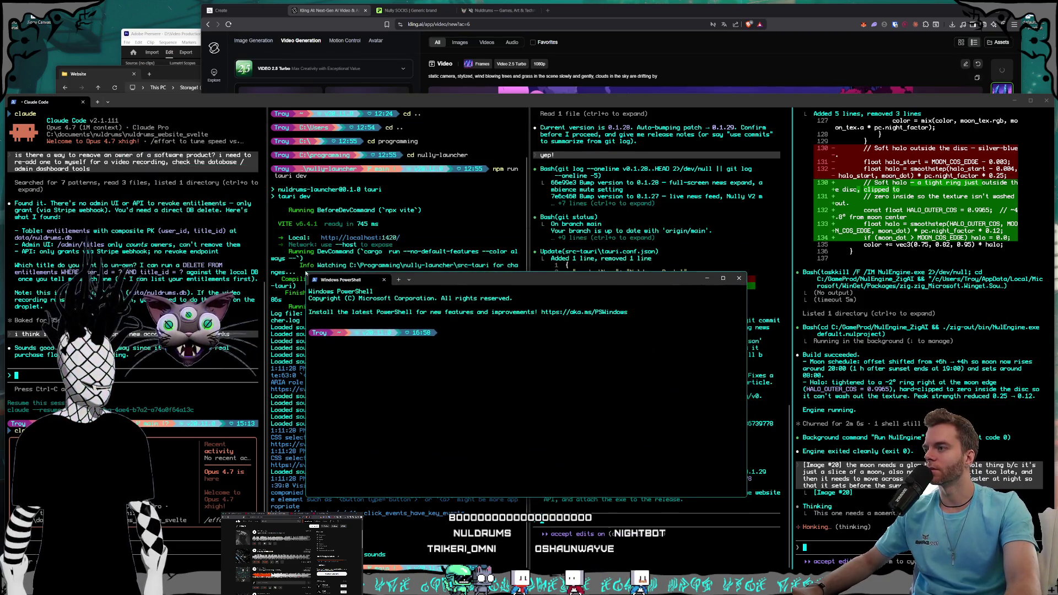
mouse_move(307, 274)
mouse_down()
mouse_move(271, 173)
mouse_move(198, 83)
mouse_move(252, 71)
mouse_up()
text(cd ..)
key(Return)
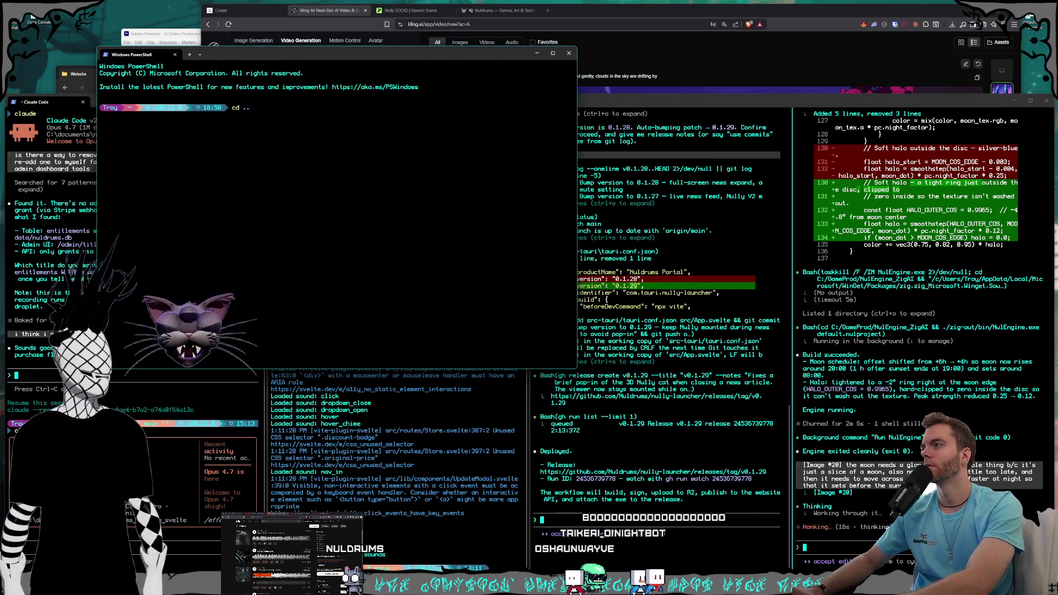
text(cd ..)
key(Return)
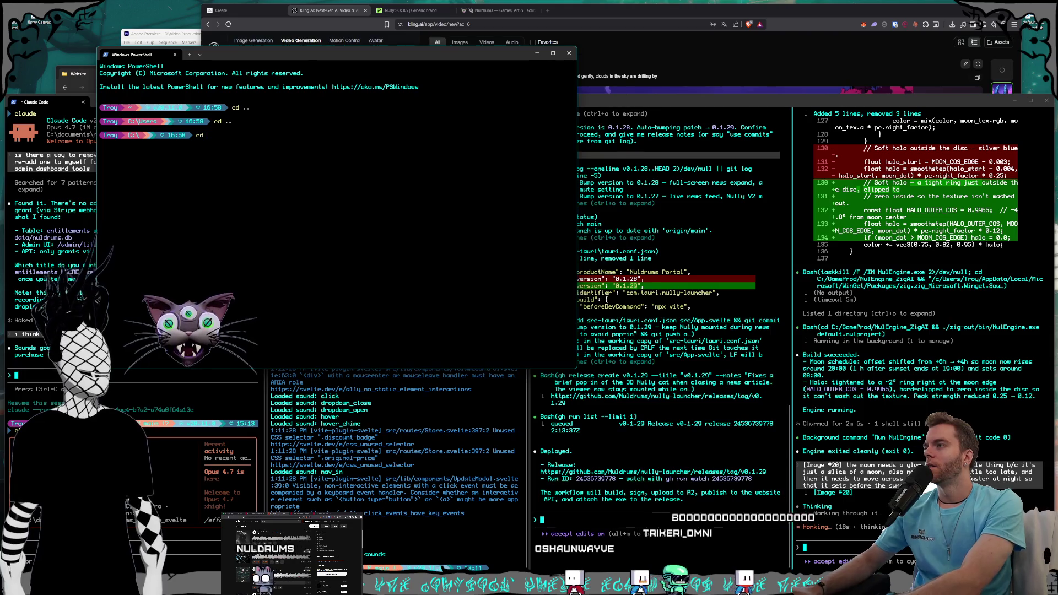
- Navigate into documents\stream\trikeri_twitchbot, listing its files, and launch claude there
text(cd)
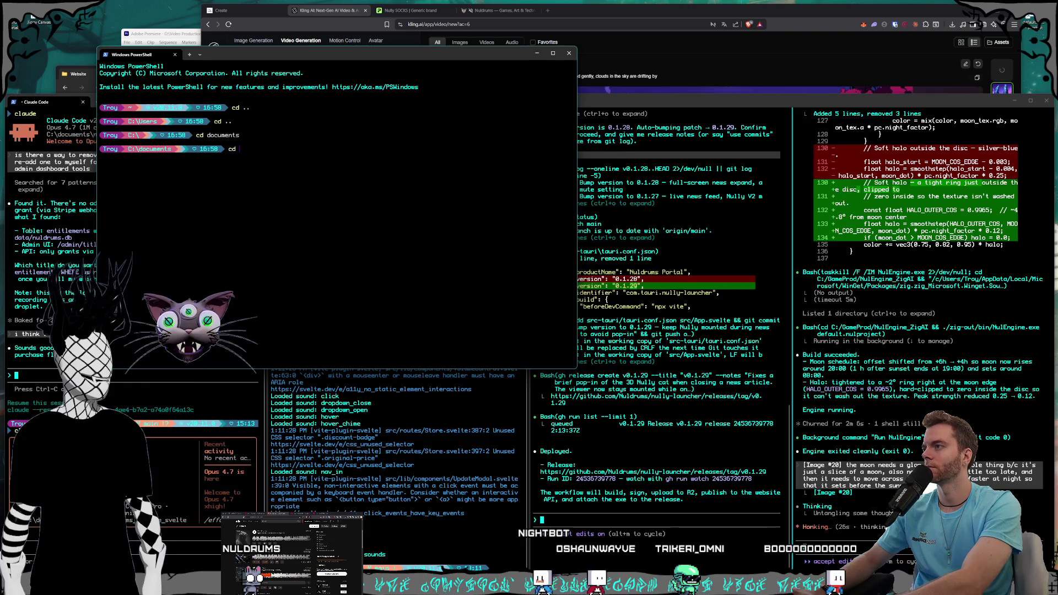
text(stream)
key(Return)
text(ls)
key(Return)
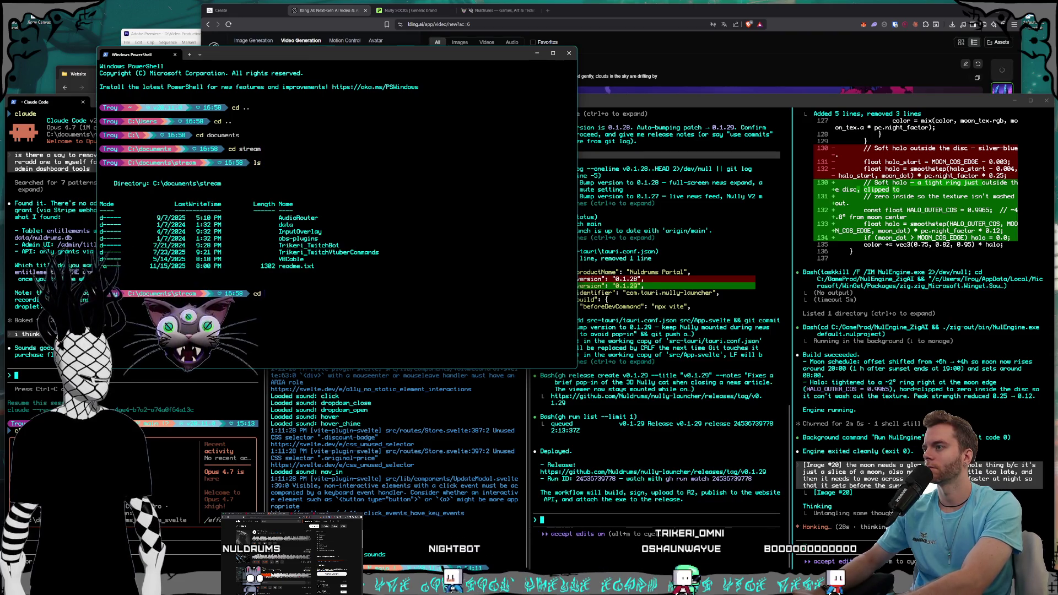
text(trikeri_twit)
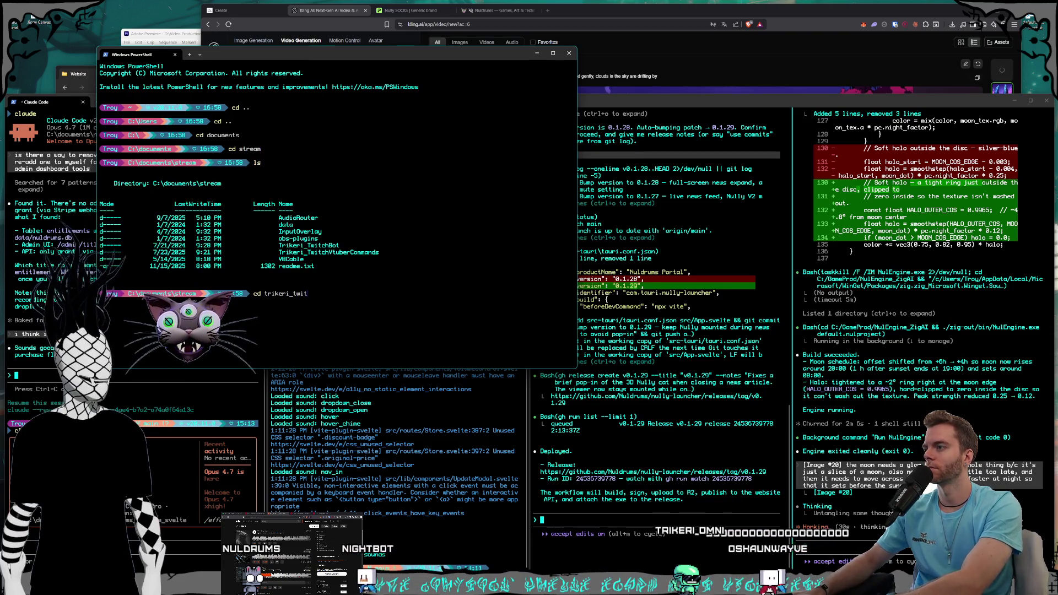
text(chbot)
key(Return)
text(ls)
key(Return)
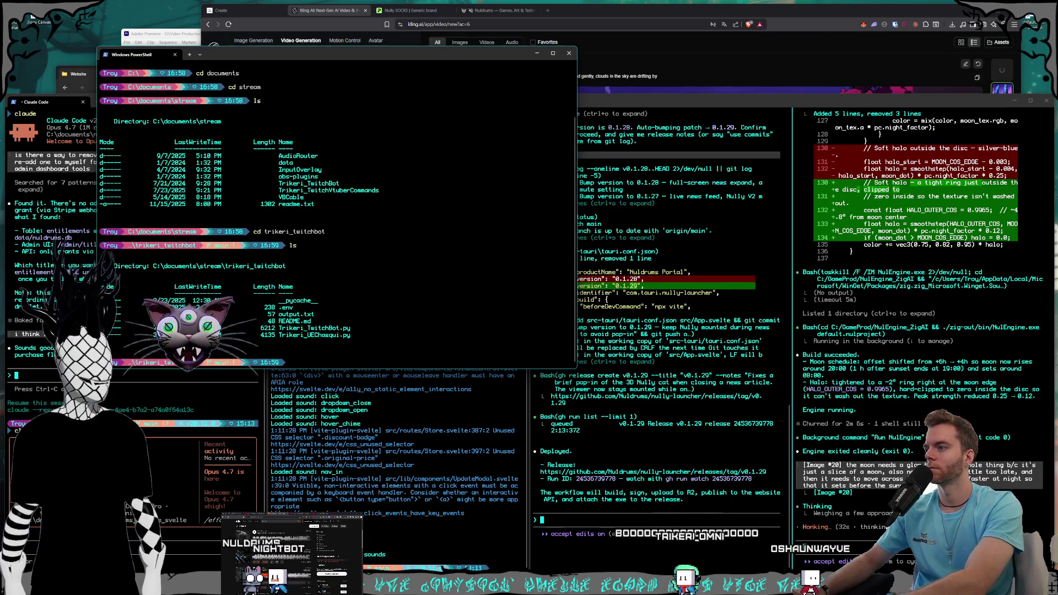
text(claude)
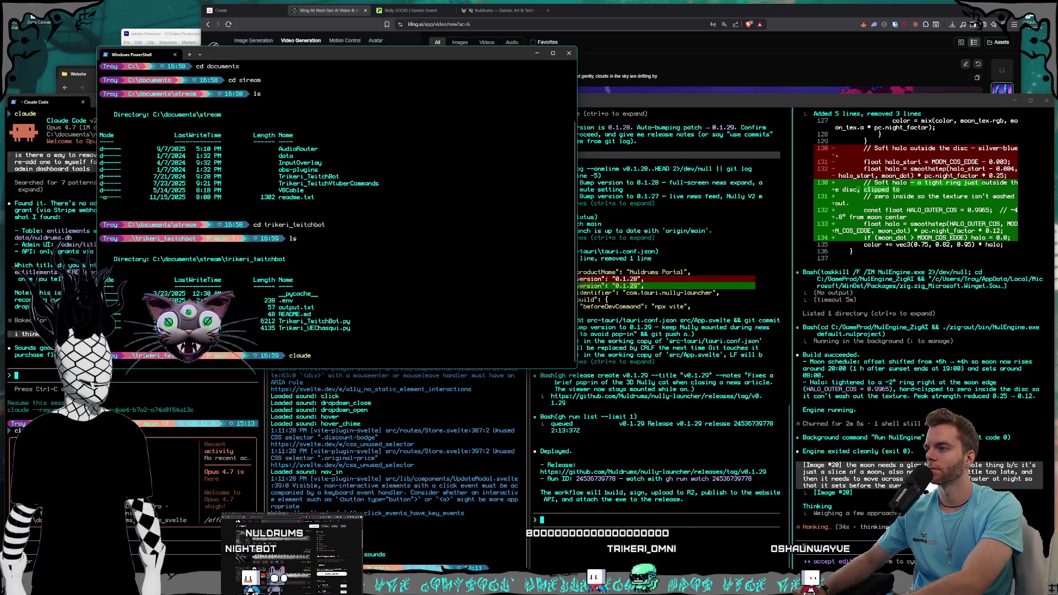
key(Return)
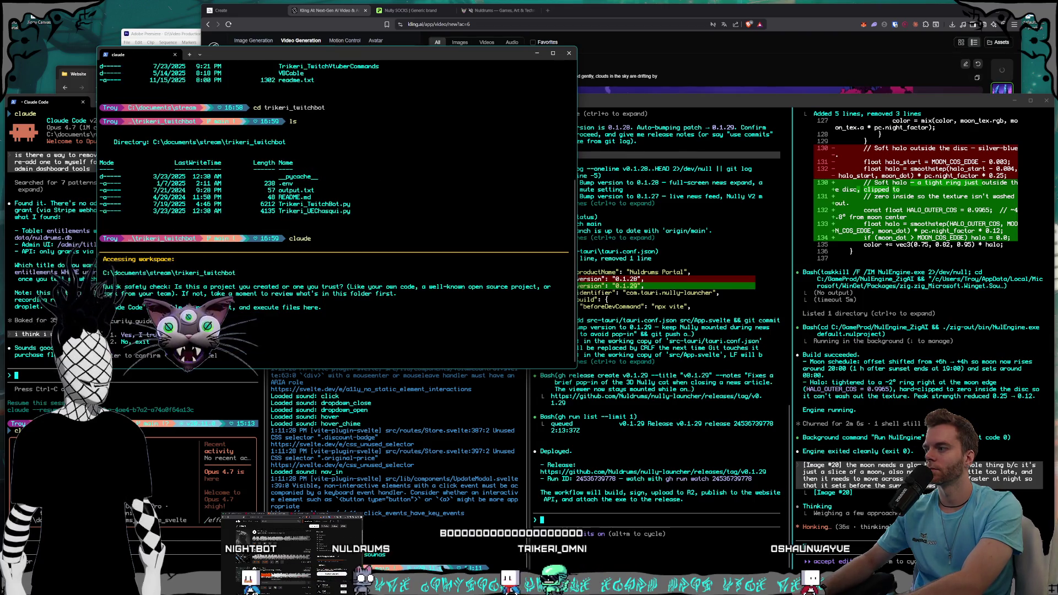
- Trust the trikeri_twitchbot workspace and ask which packages Trikeri_Twitchbot.py needs in the default Python environment
key(Return)
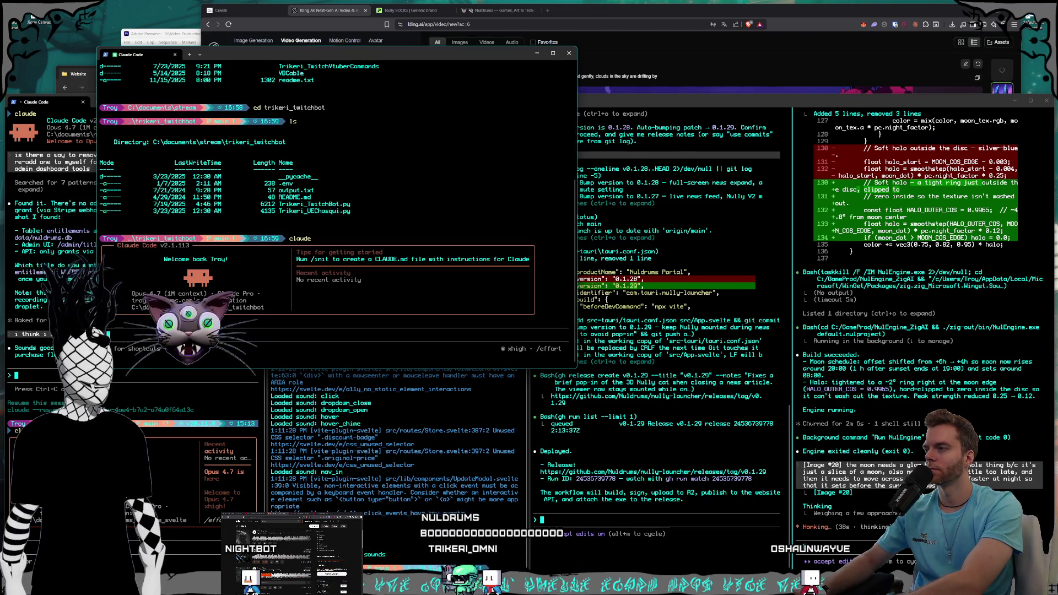
text(,)
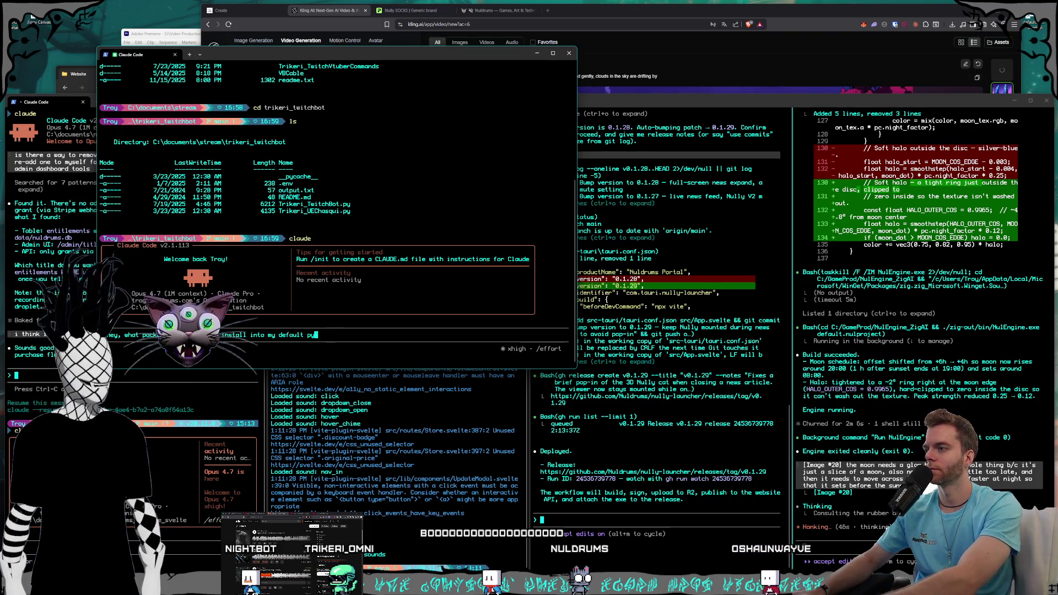
text(vironment)
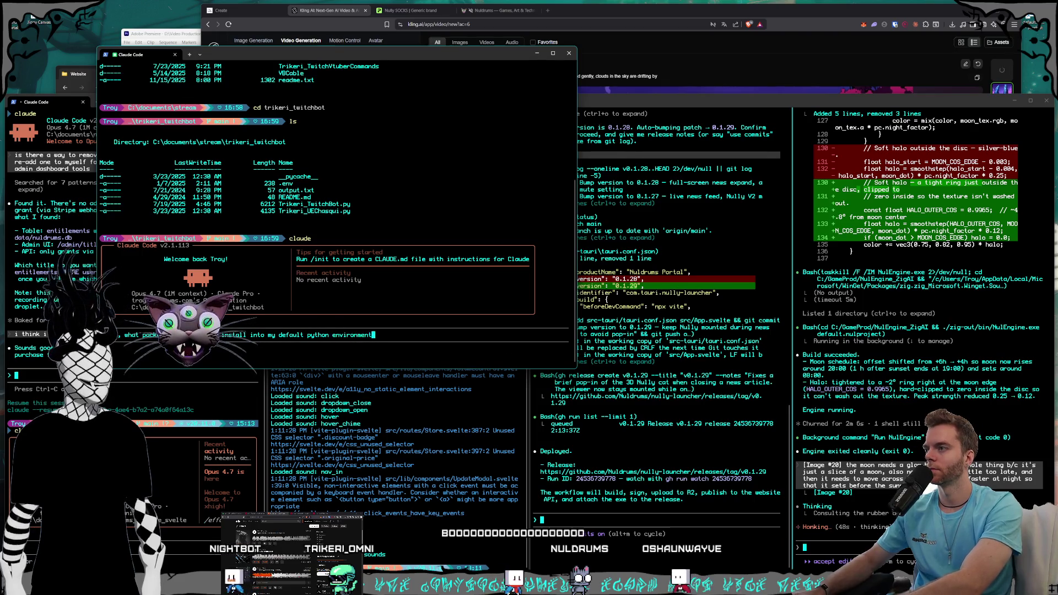
text( for Trik)
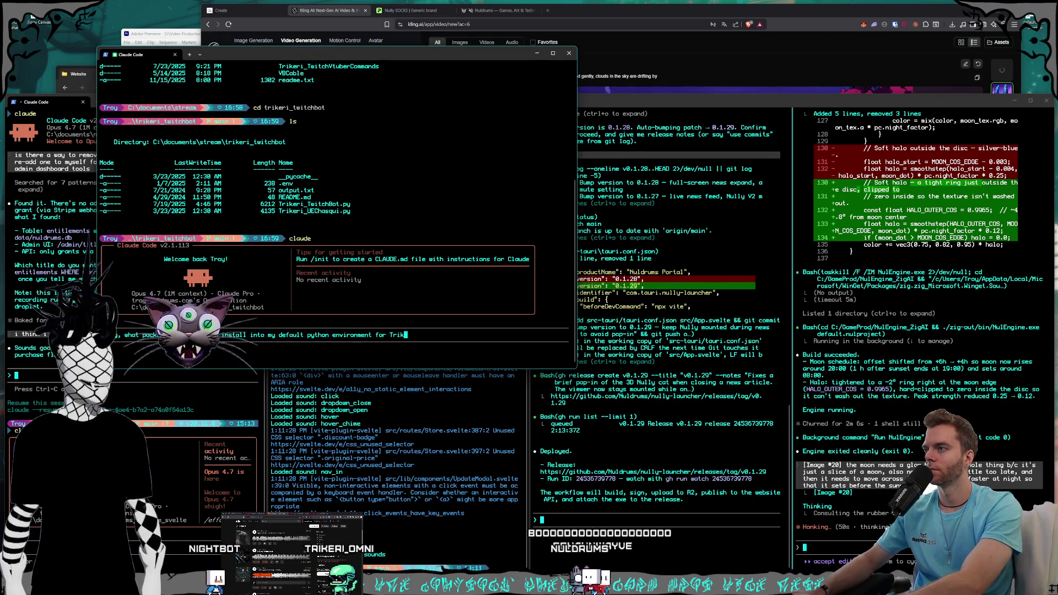
text(eri_Twitchbo)
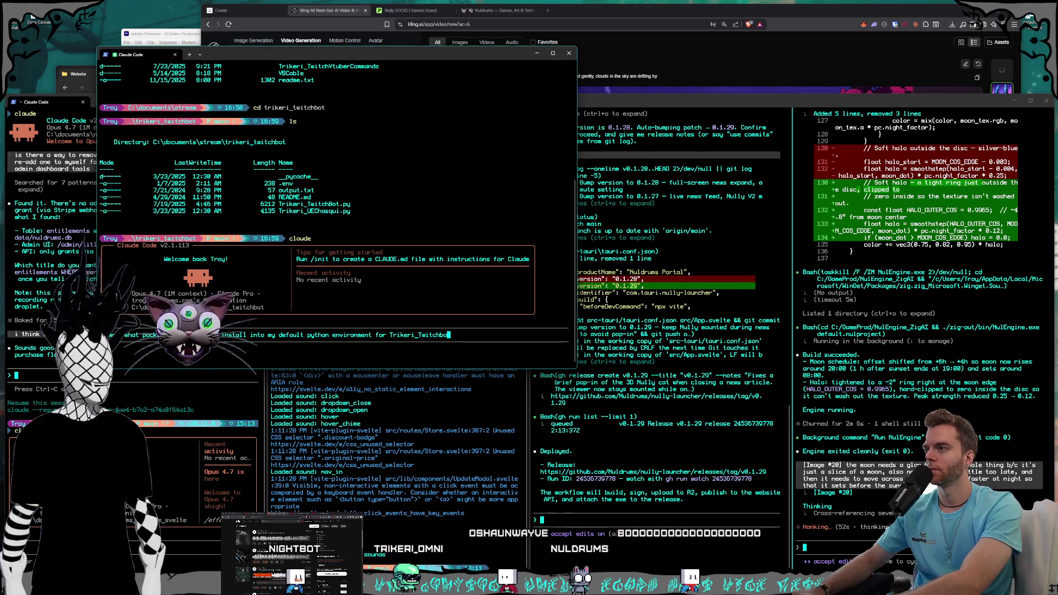
text(t.py to run?)
key(Return)
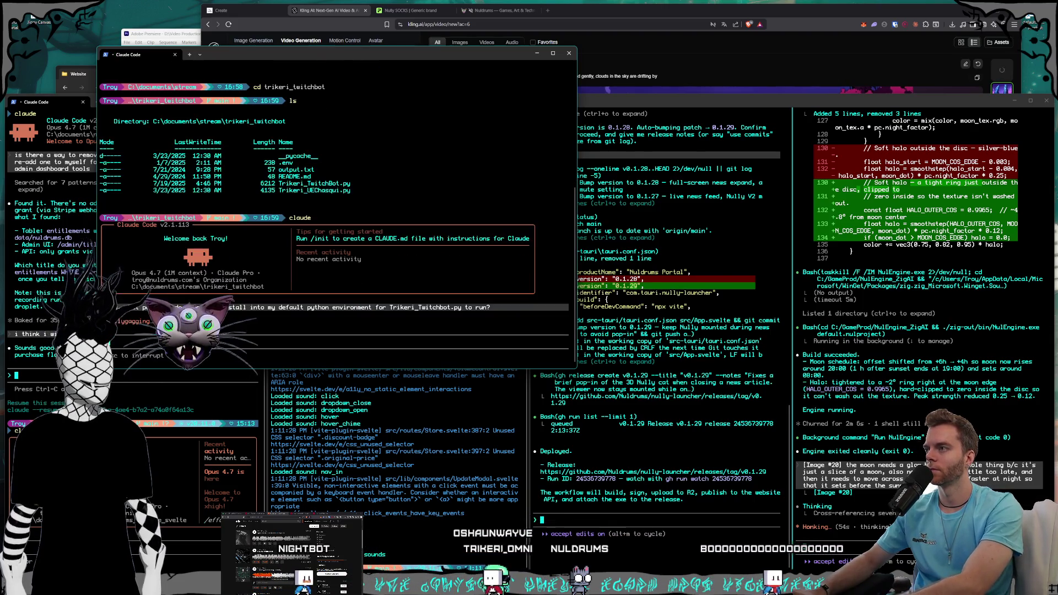
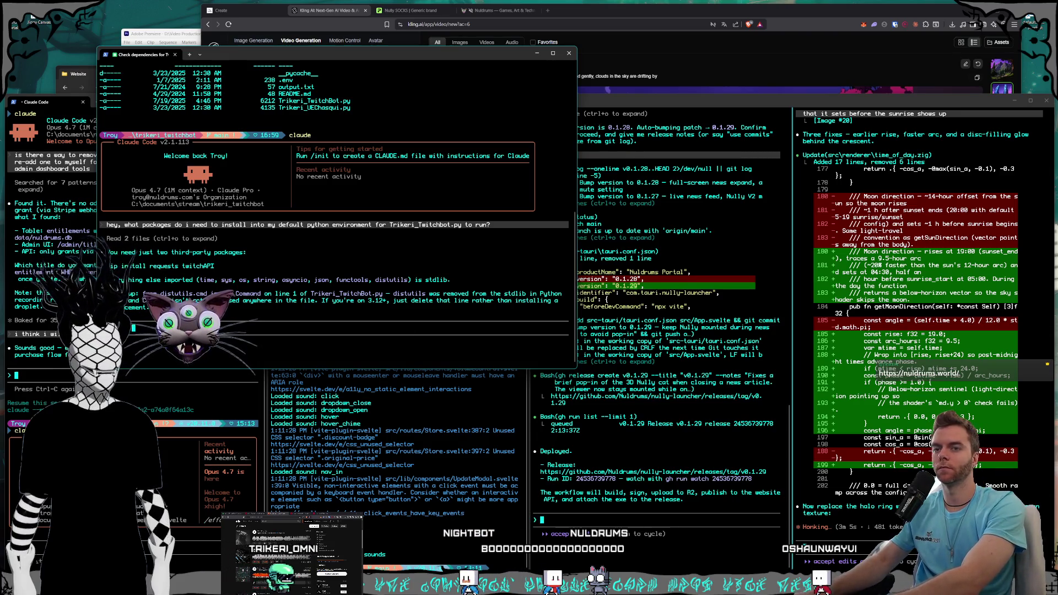
- Send the reply, then in a new PowerShell window confirm Python 3.10.13 and install requests
key(Return)
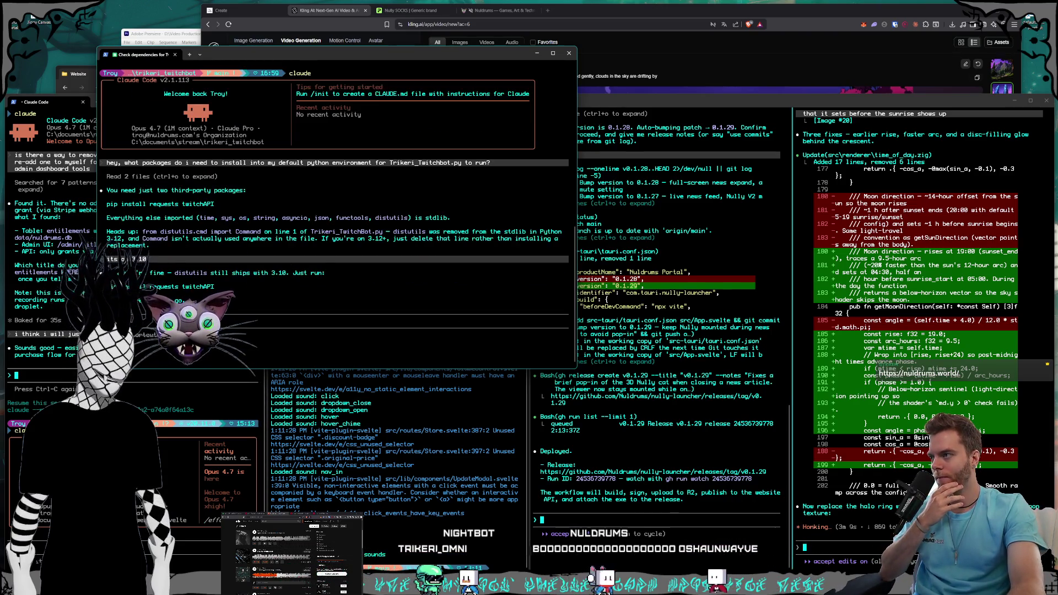
key(ctrl+shift+n)
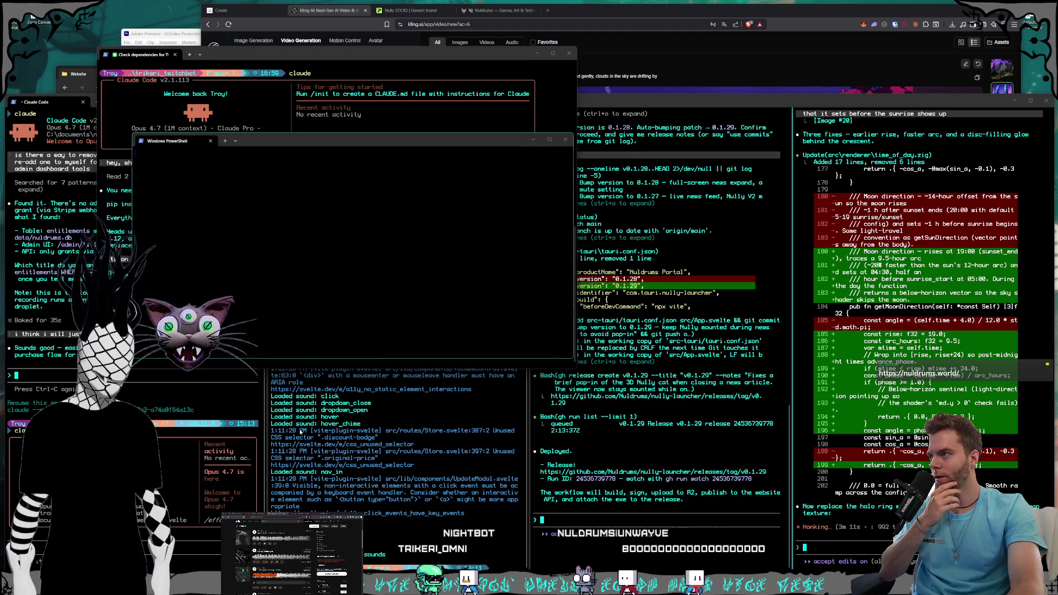
mouse_move(233, 198)
mouse_down()
mouse_move(683, 320)
mouse_move(600, 295)
mouse_up()
text(python --versio)
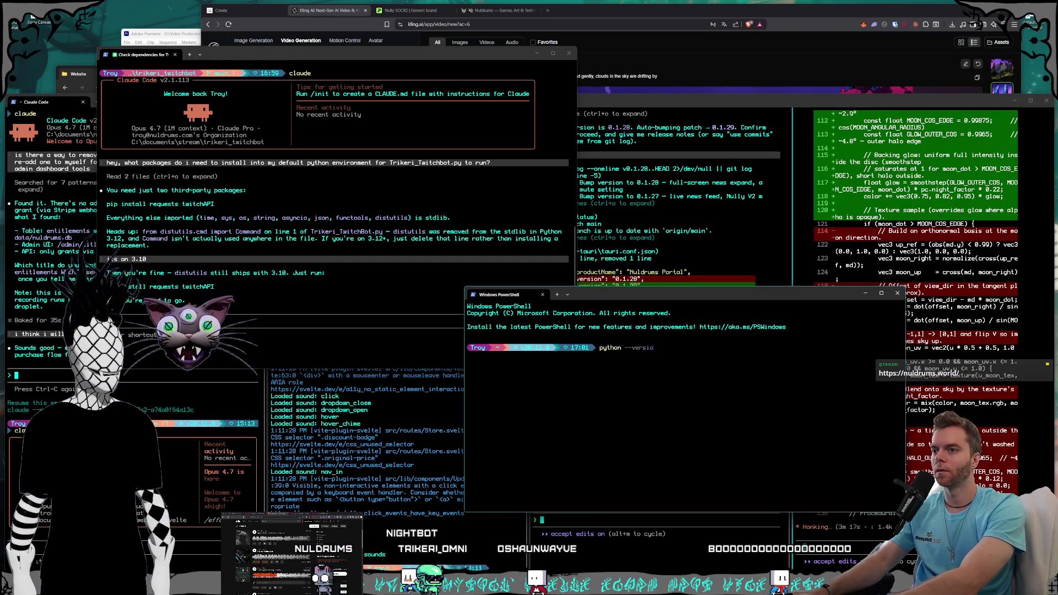
text(n)
key(Return)
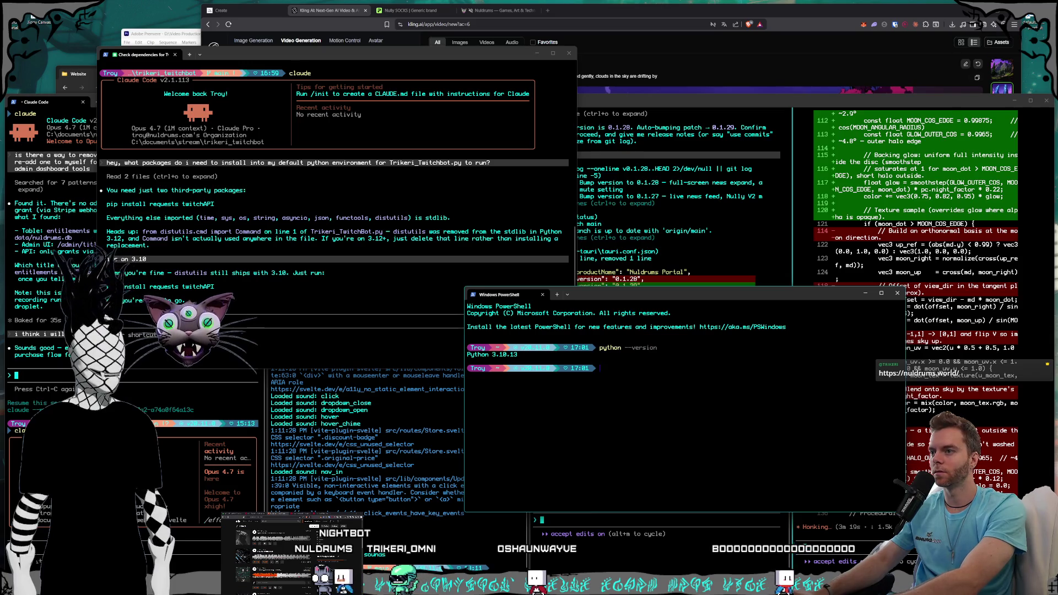
text(pip install requests)
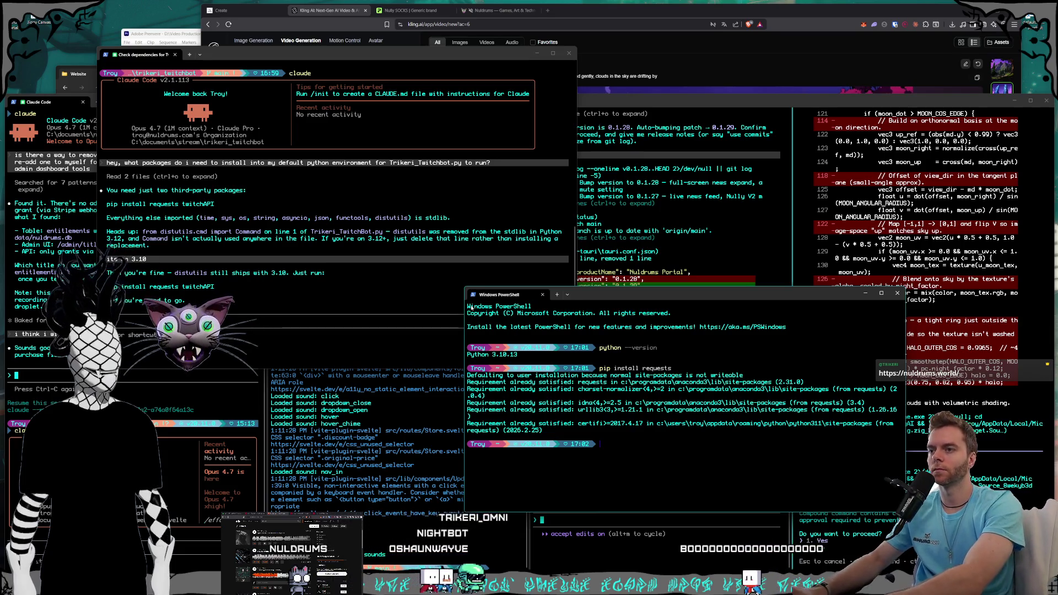
- Try the python twitchAPI and install twitchAPI commands, then return to the Claude Code terminal
text(python twitc)
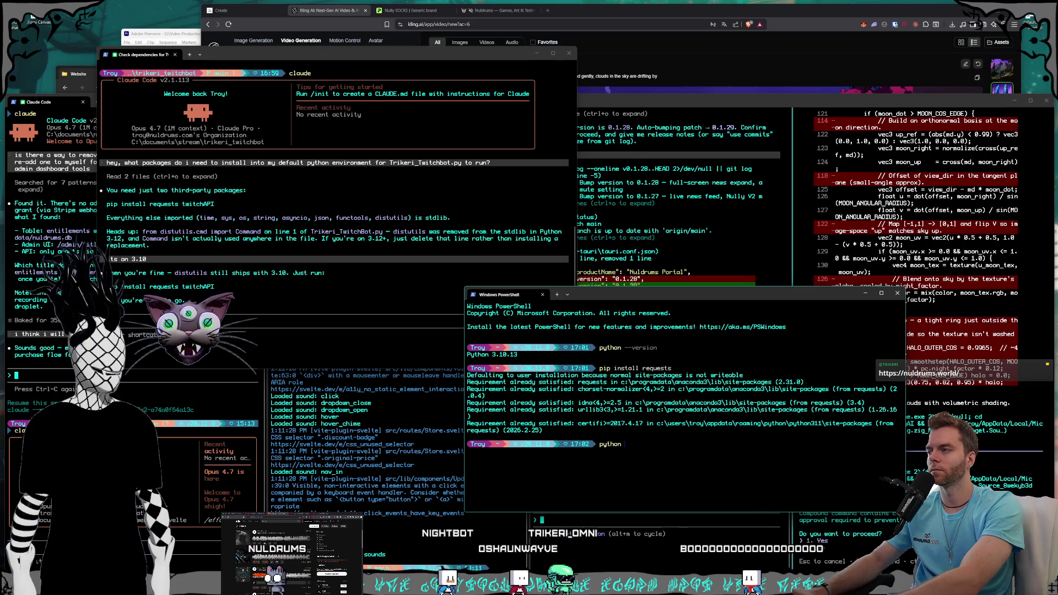
text(hAPI)
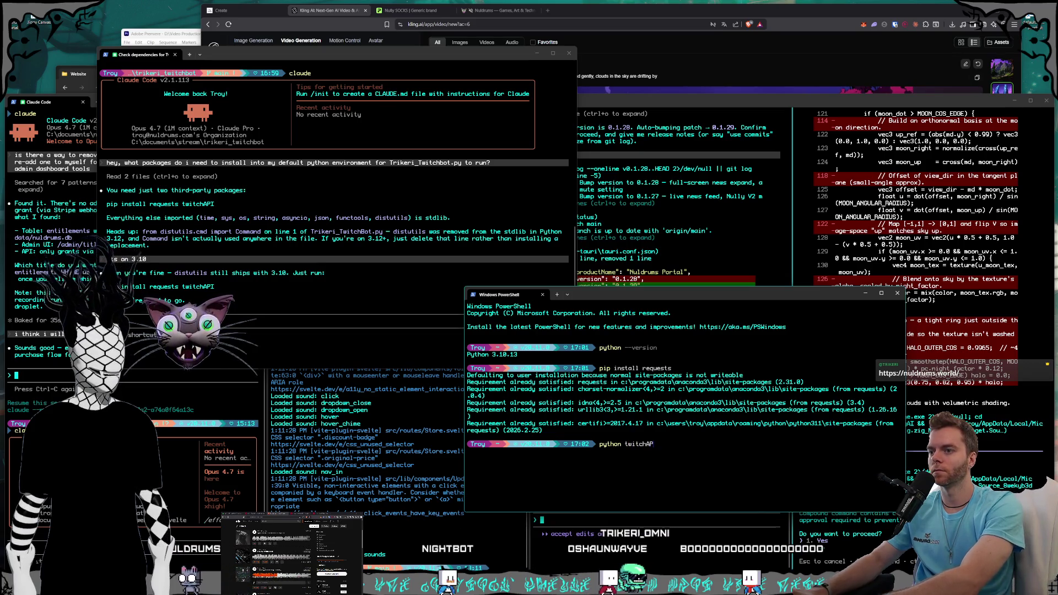
key(Return)
text(python install twitchAP)
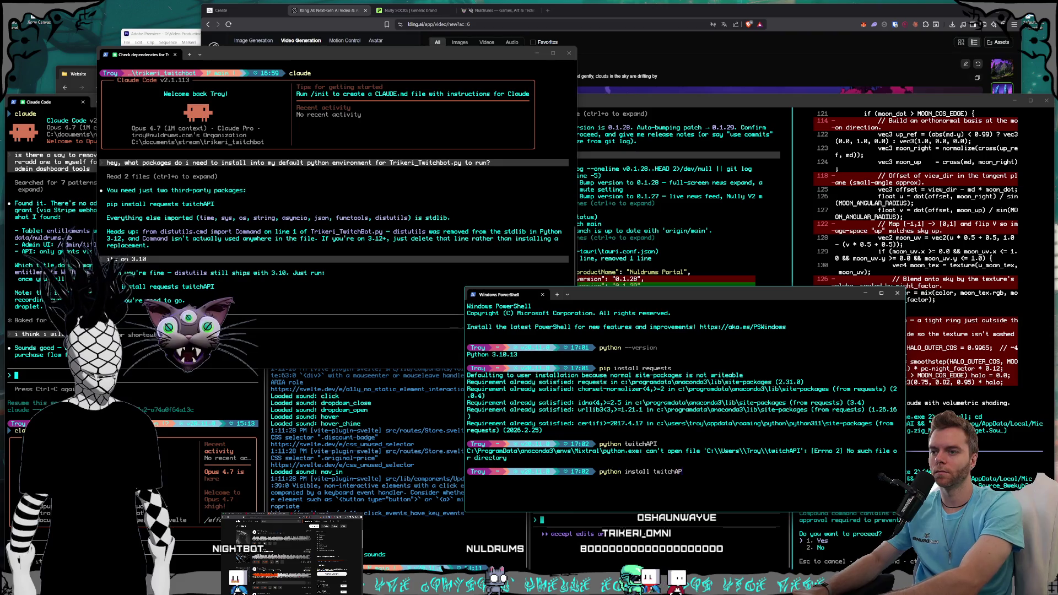
text(I)
key(Return)
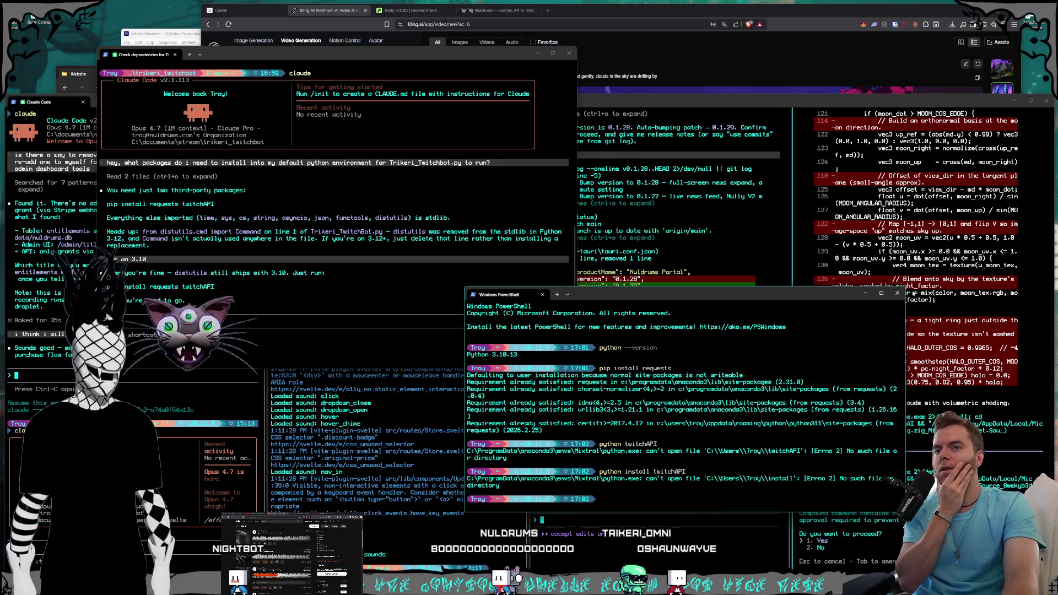
click(584, 110)
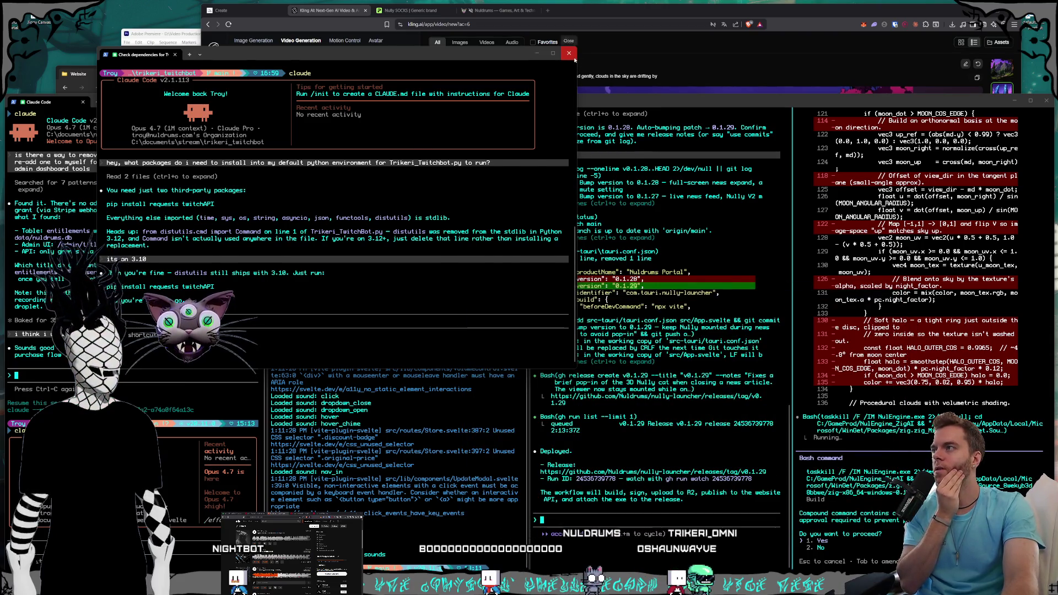
- Close the dependency-check window, approve Claude Code's command, and cd up toward the documents folder
click(537, 53)
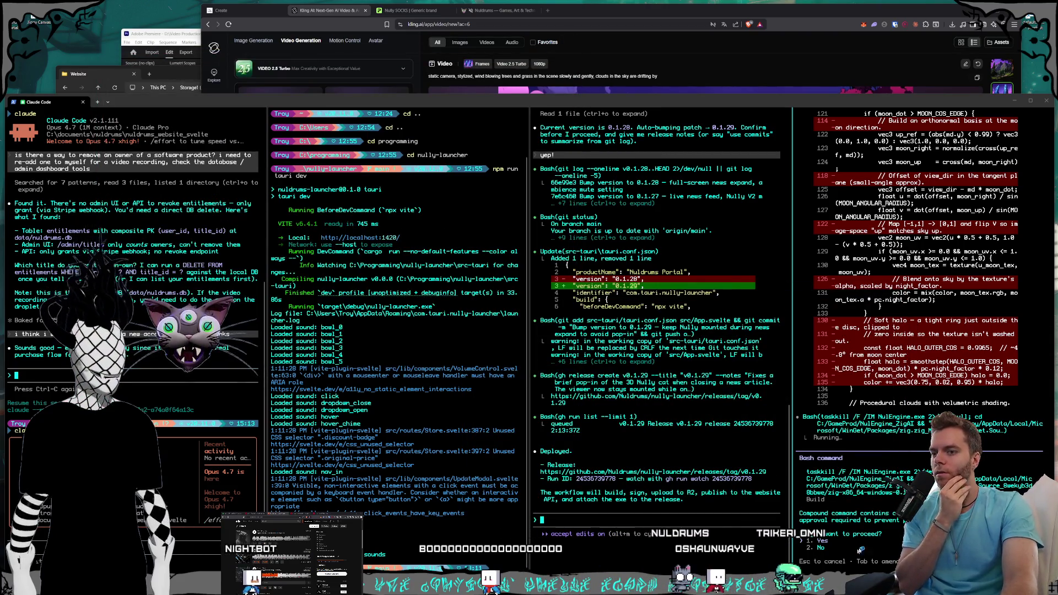
key(Return)
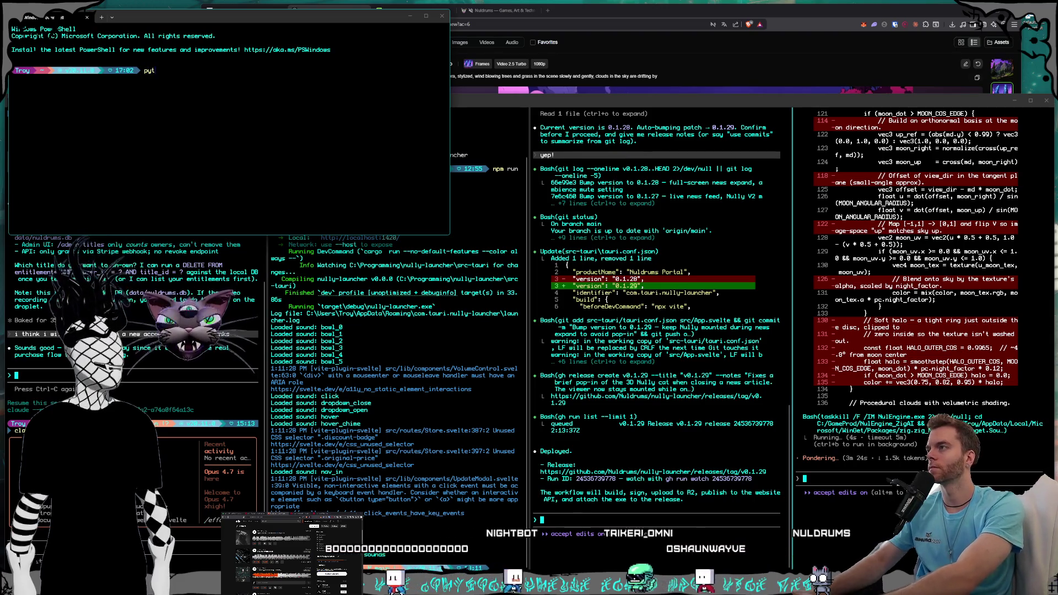
text(cd ..)
key(Return)
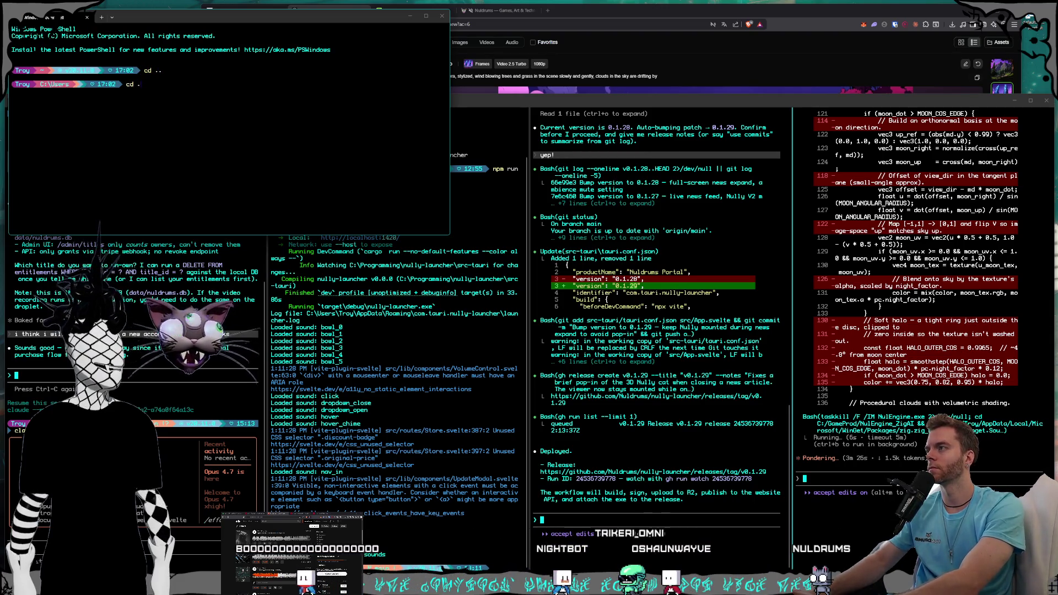
text(uments)
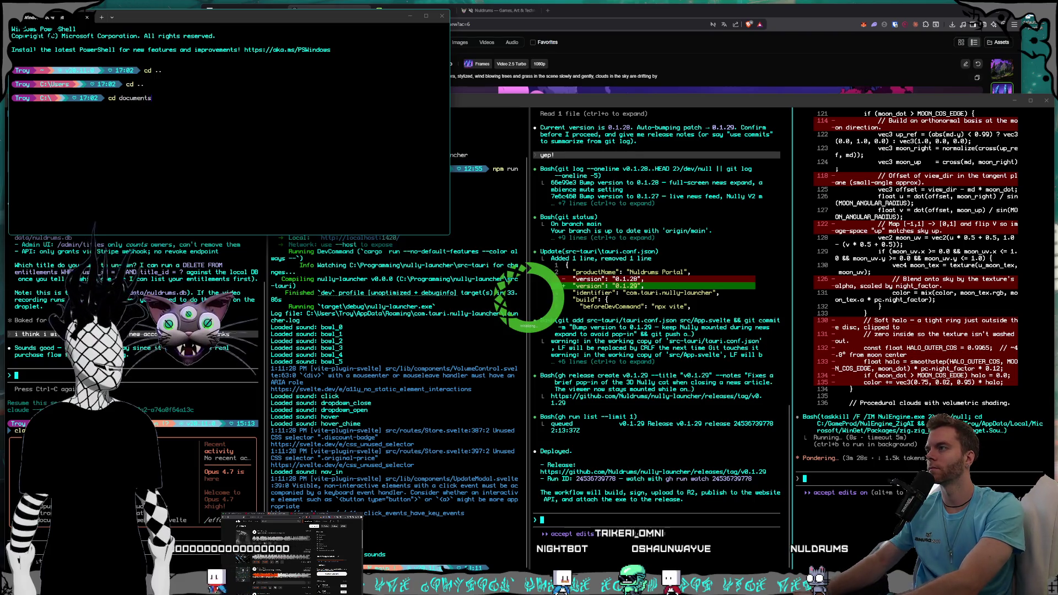
text(cd trikeri)
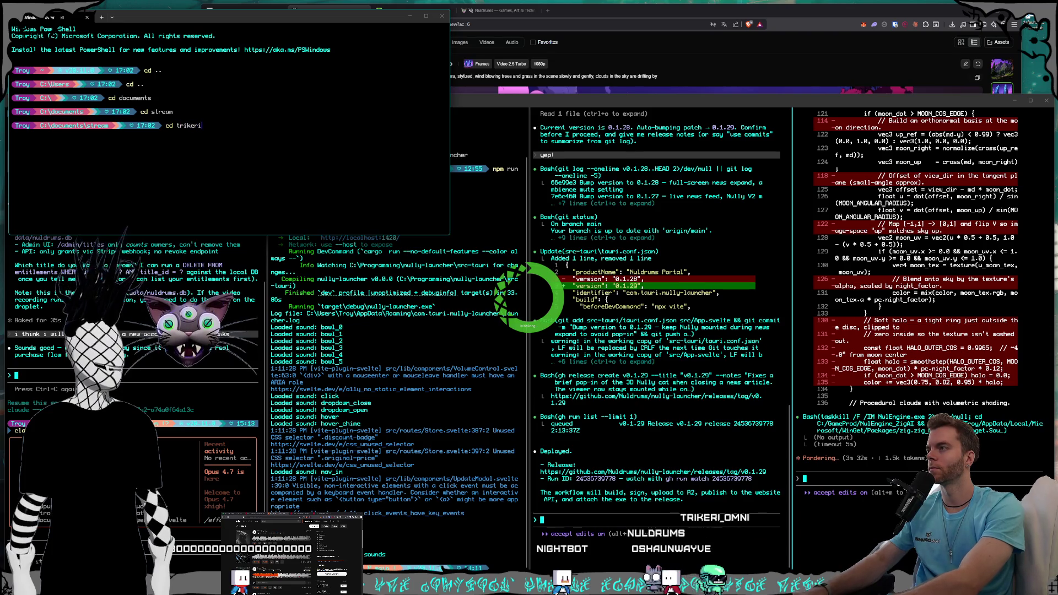
text(_twitchbot)
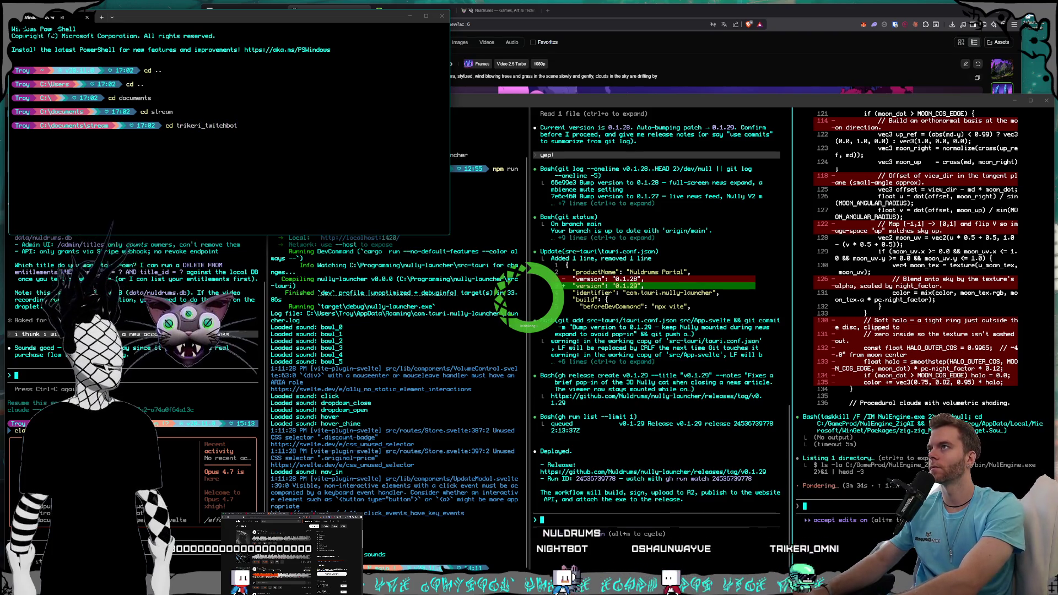
text(p)
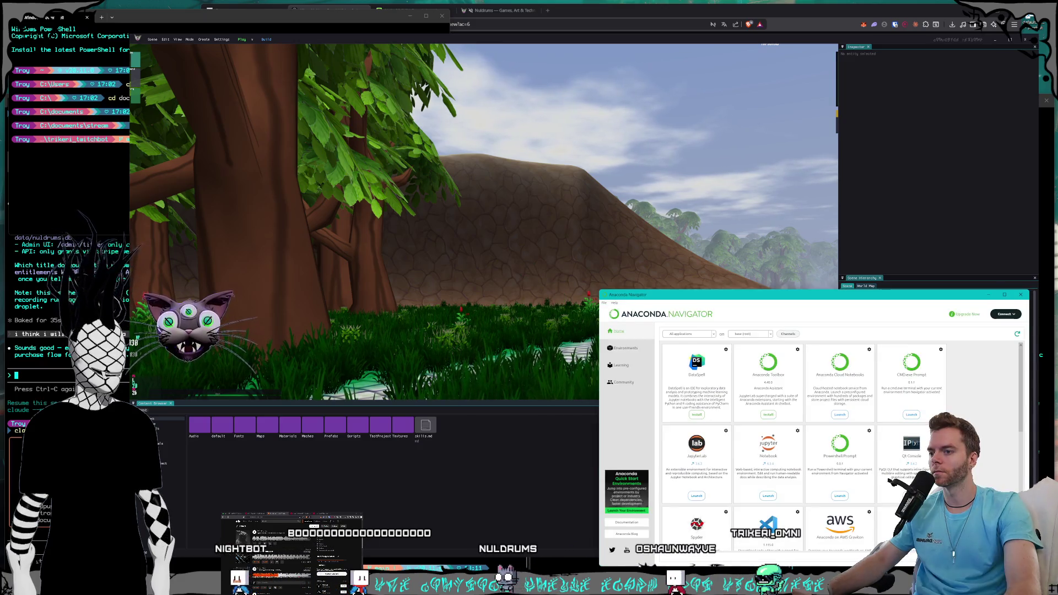
- View the Mistral environment's package list in Anaconda Navigator, then bring up the Kling AI page
click(629, 349)
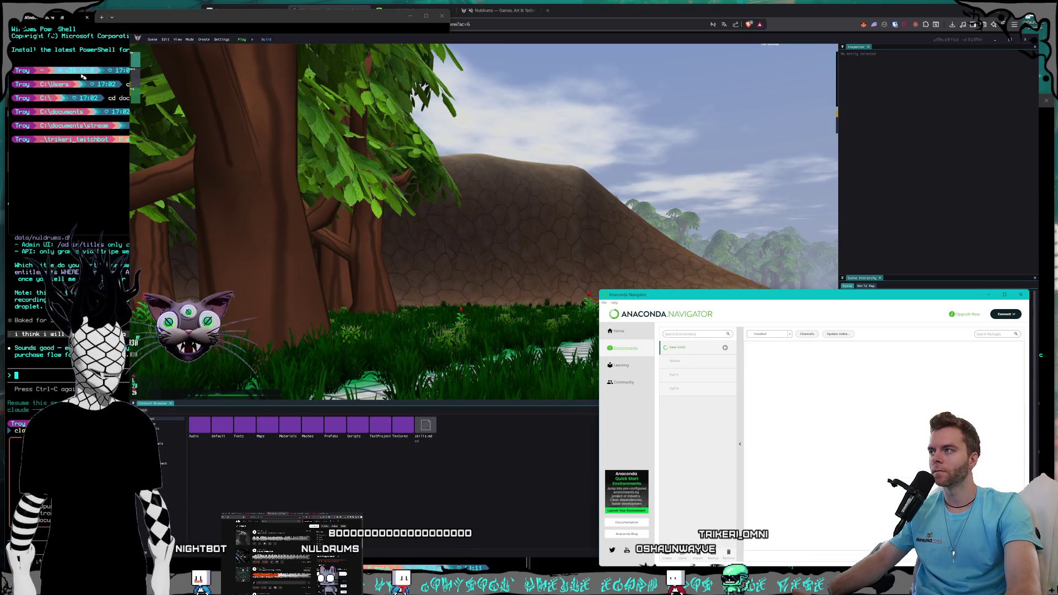
click(410, 15)
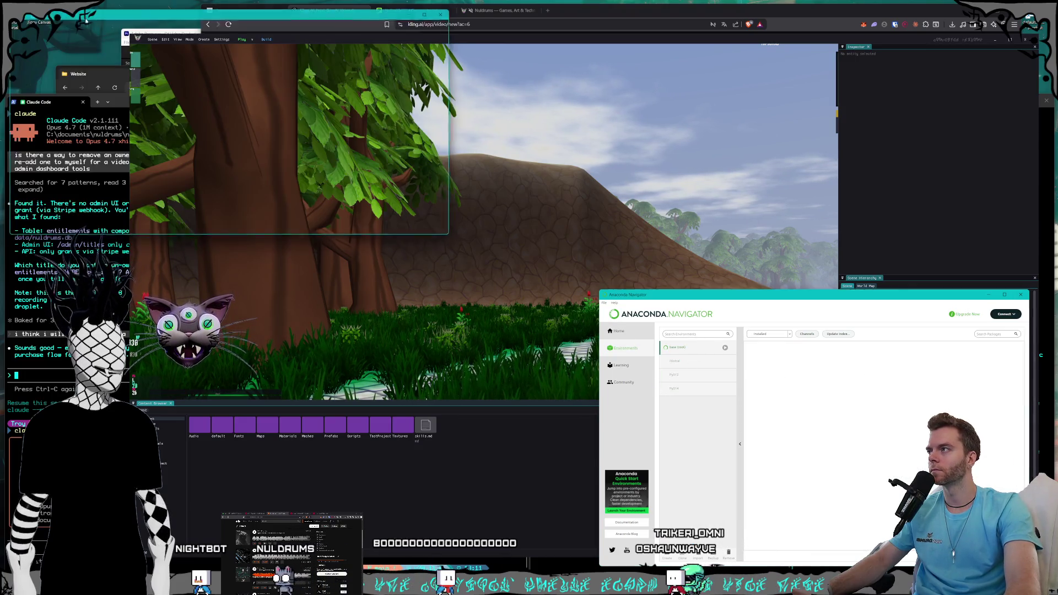
click(482, 53)
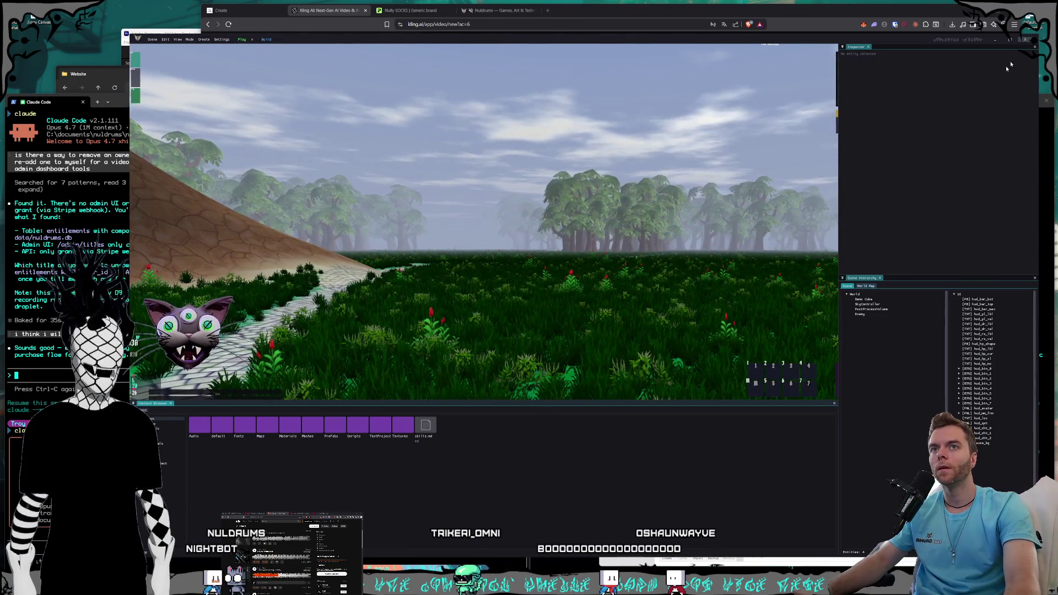
click(995, 40)
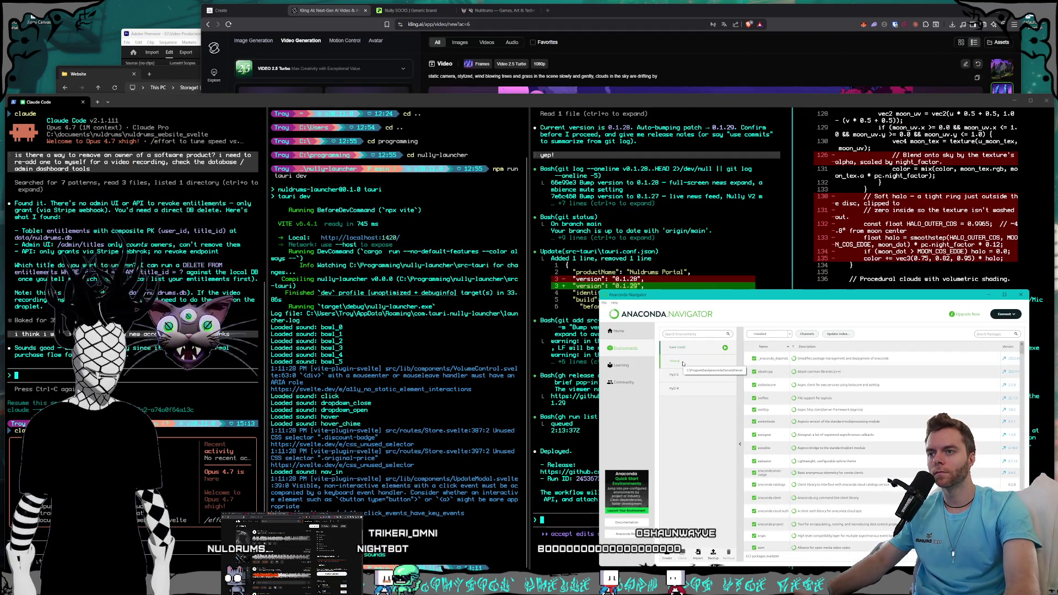
click(683, 362)
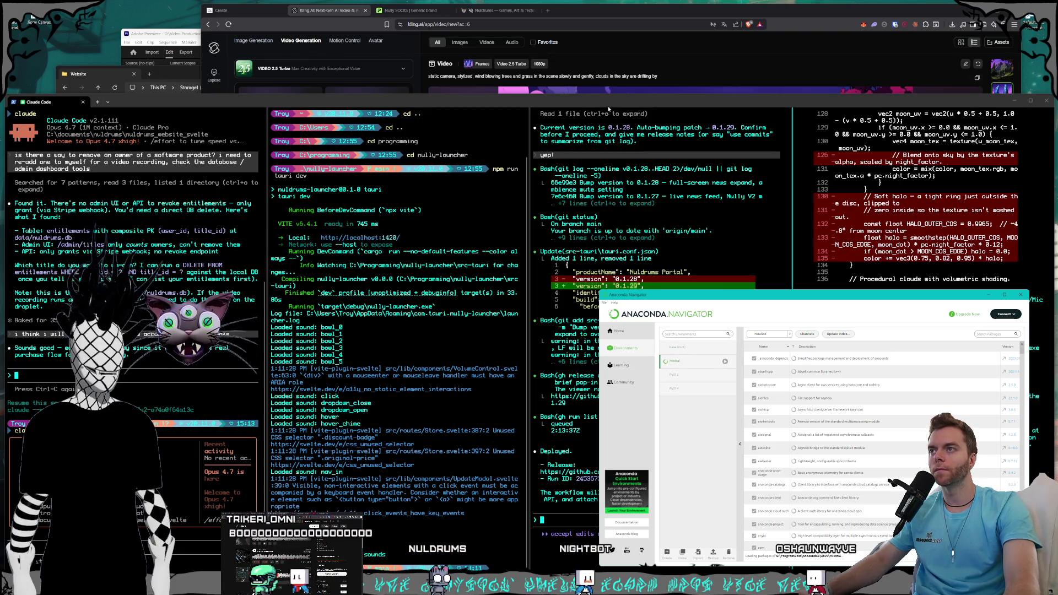
click(480, 145)
click(598, 11)
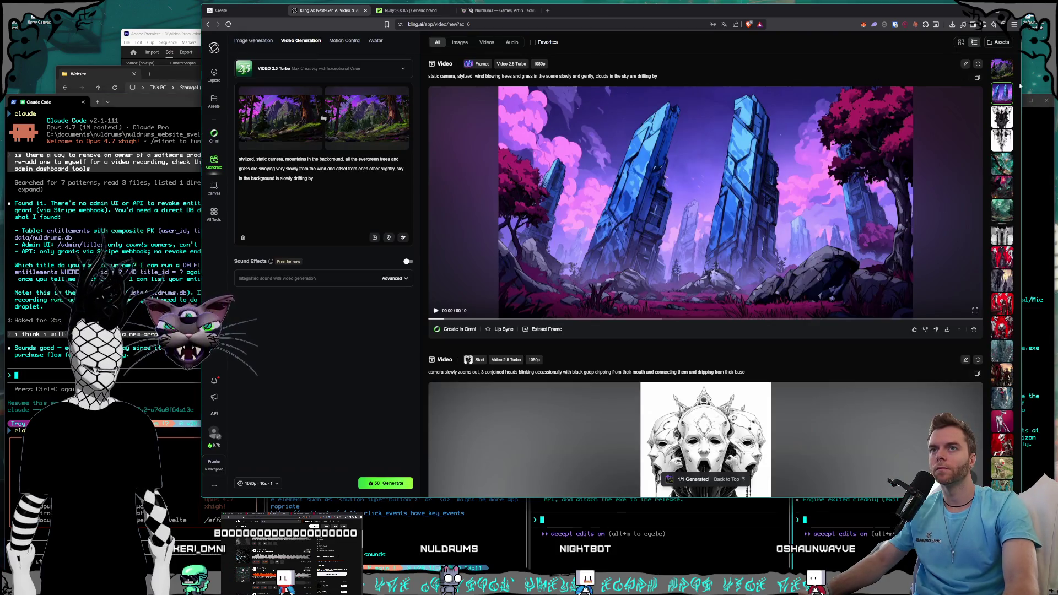
- Add 'center of the image' evergreen trees moving a little in the wind to the forest-mountain prompt
click(994, 70)
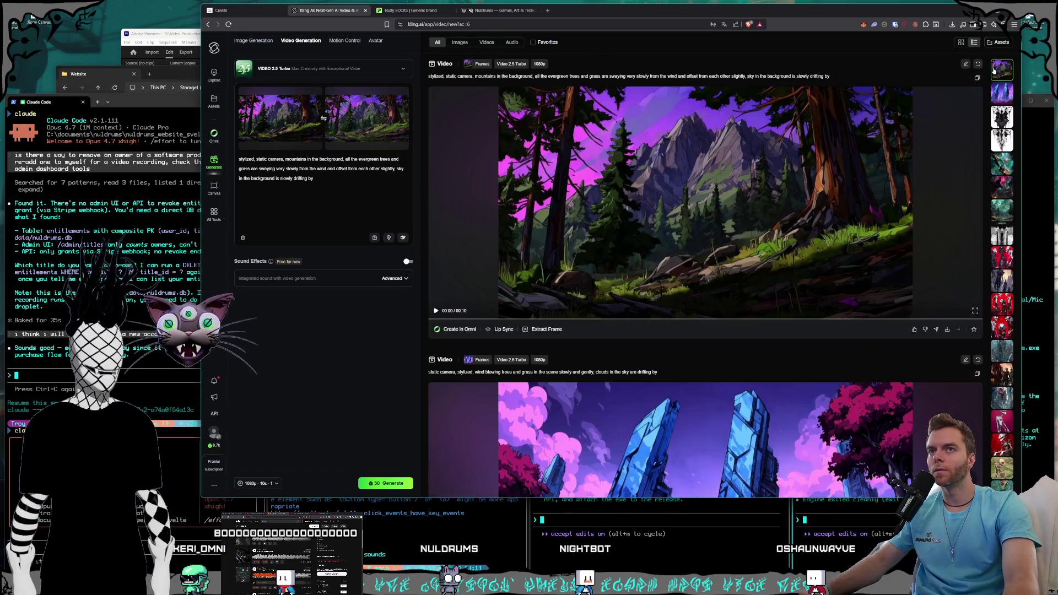
click(745, 256)
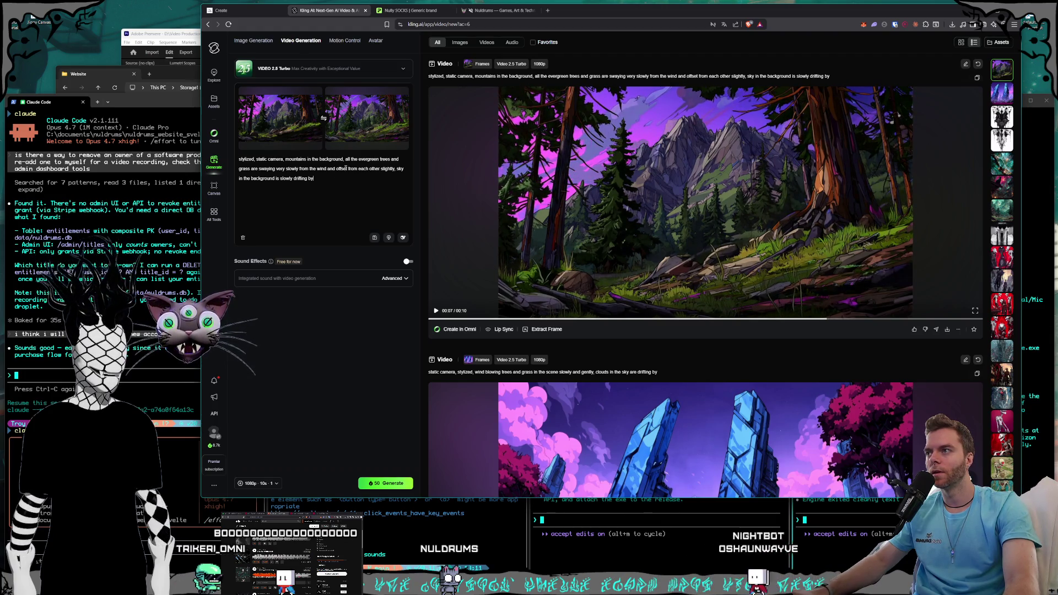
click(396, 169)
text(make )
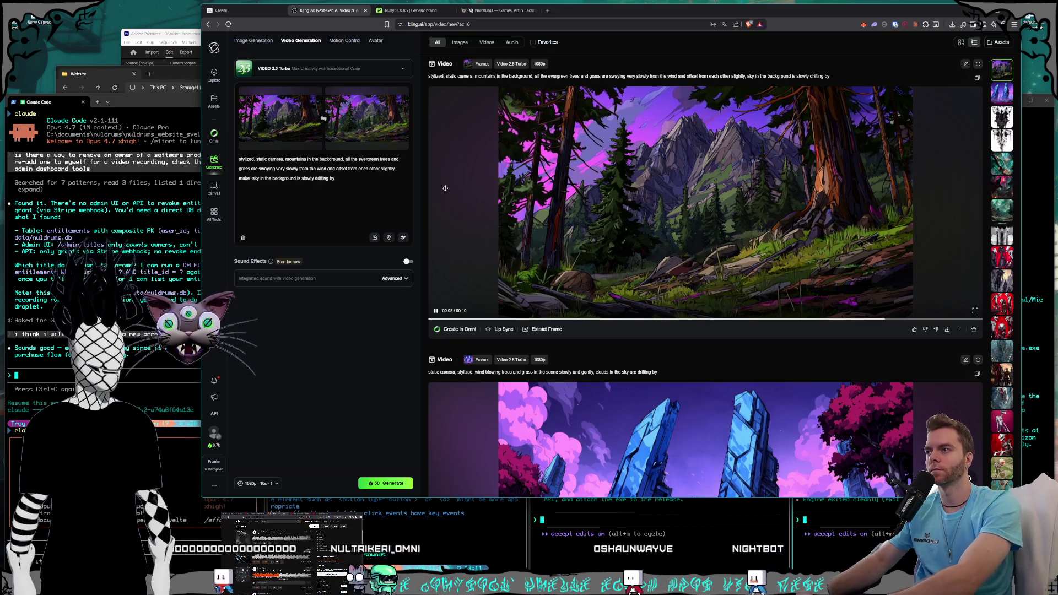
text(sure the everg)
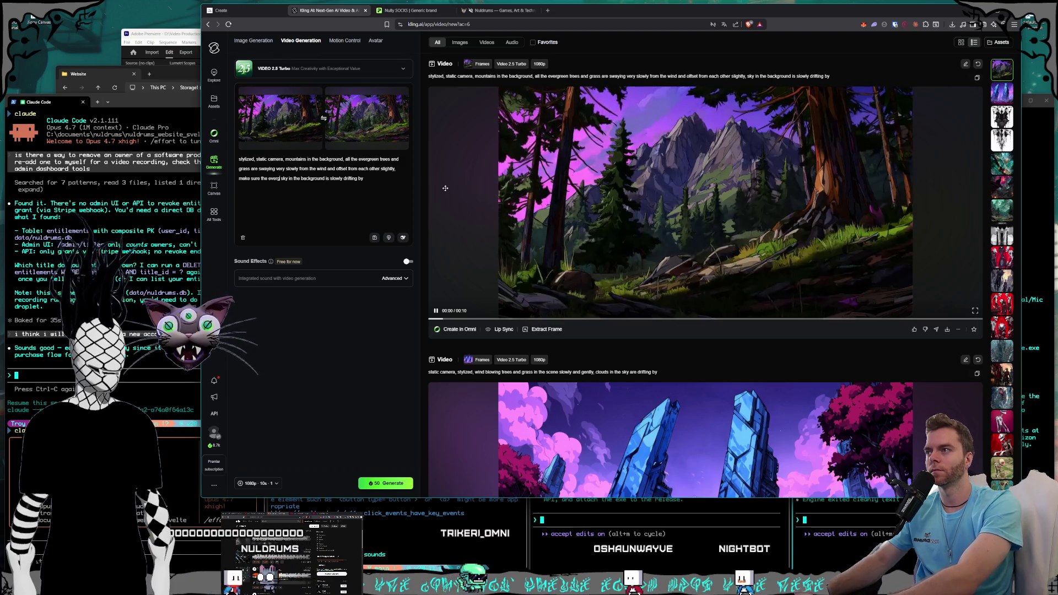
text(reen tree)
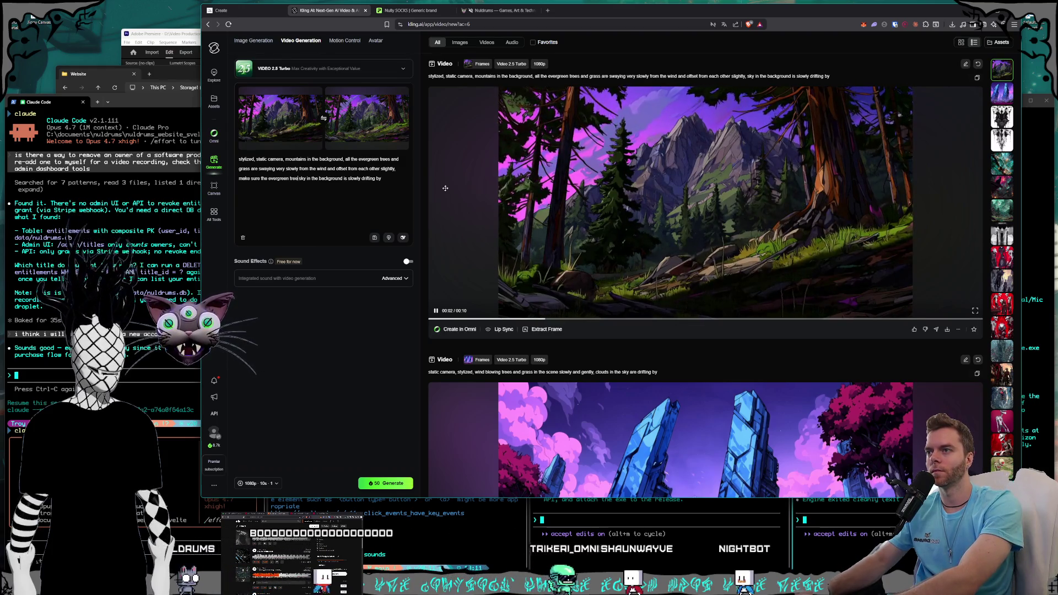
text(s in th)
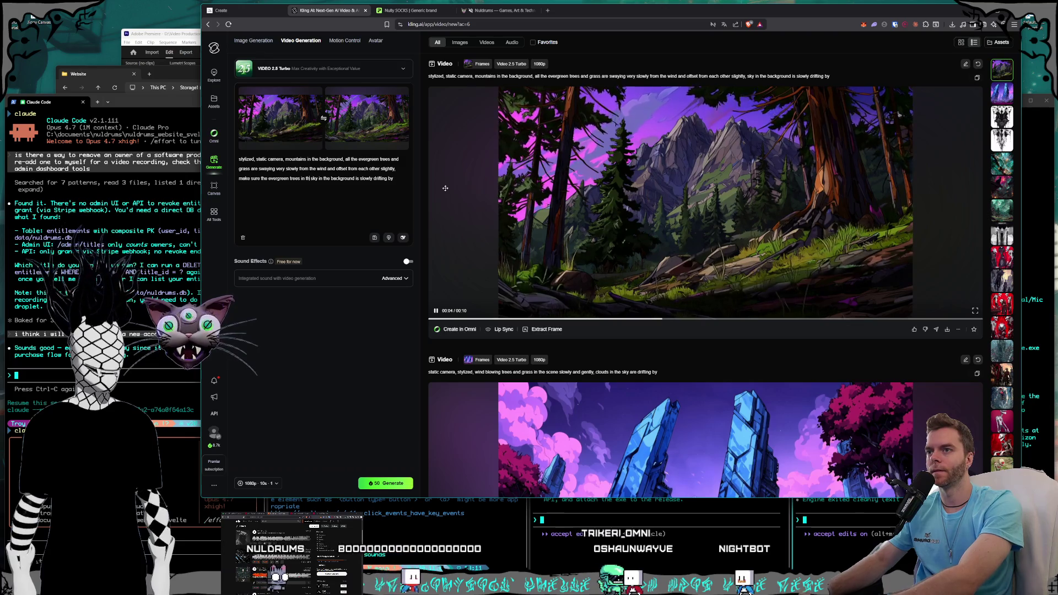
text(e background move a l)
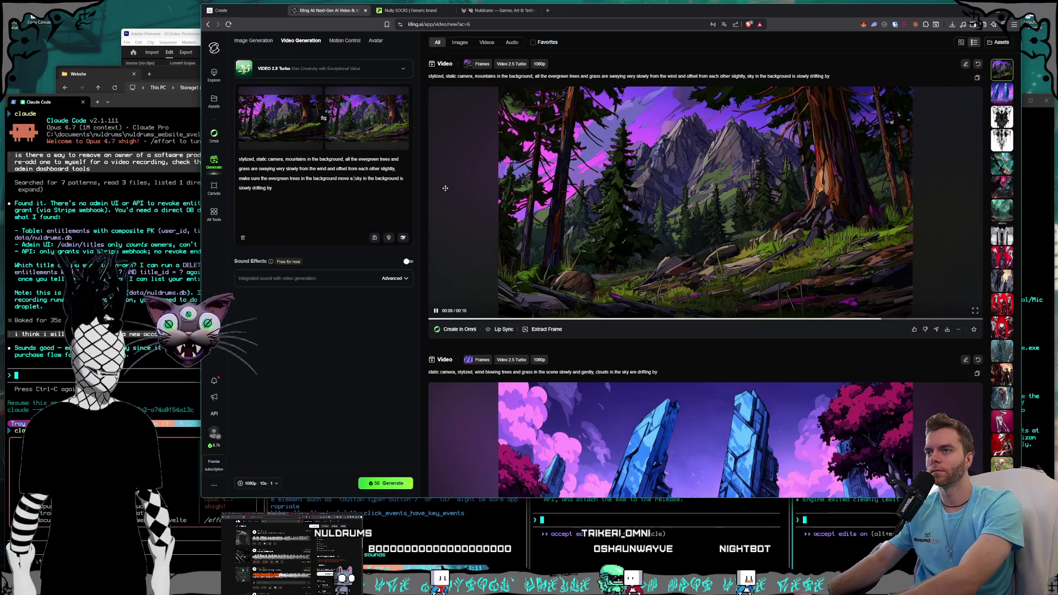
text(ittle bit with the wind)
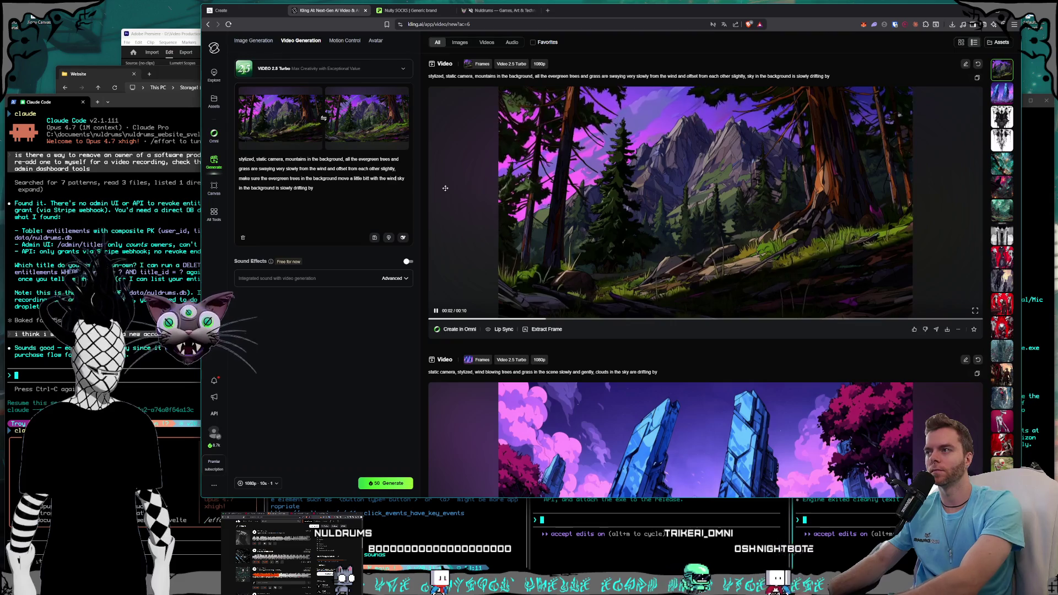
key(ctrl+Left)
key(ctrl+Left)
key(ctrl+Left)
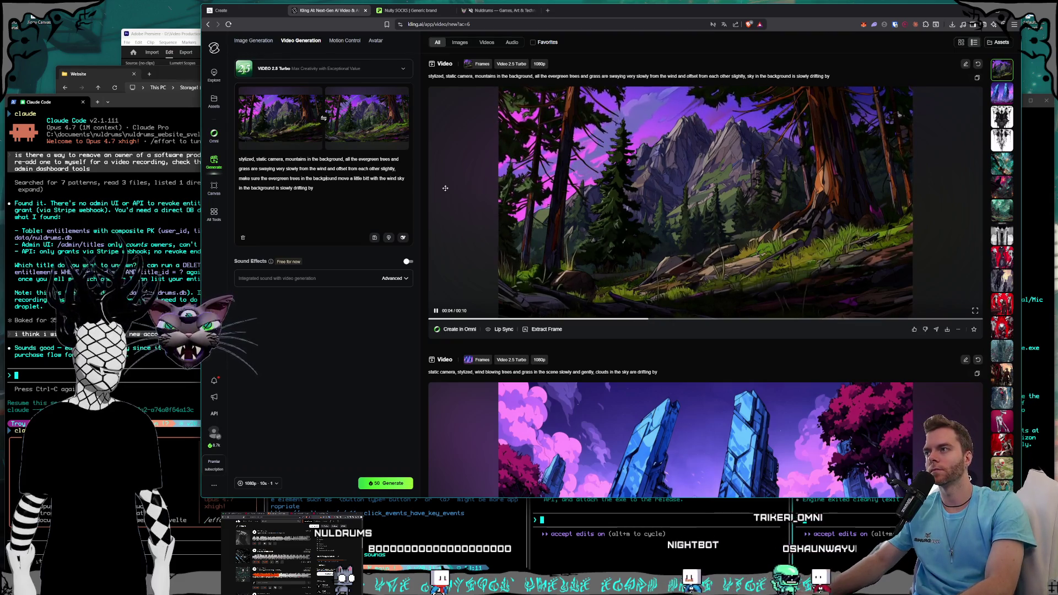
text(center of the image and)
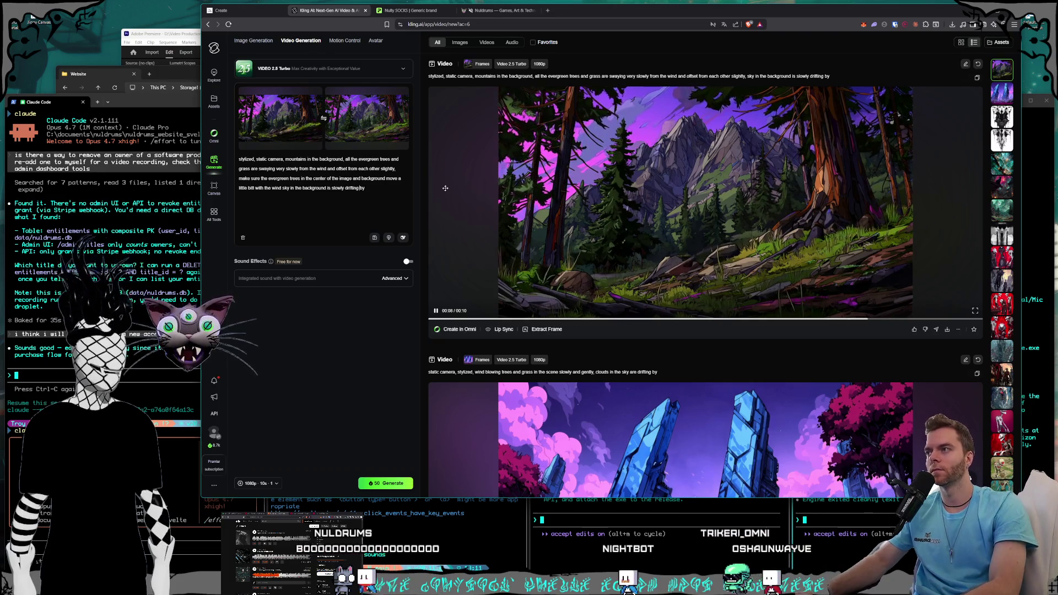
key(ctrl+Left)
key(ctrl+Left)
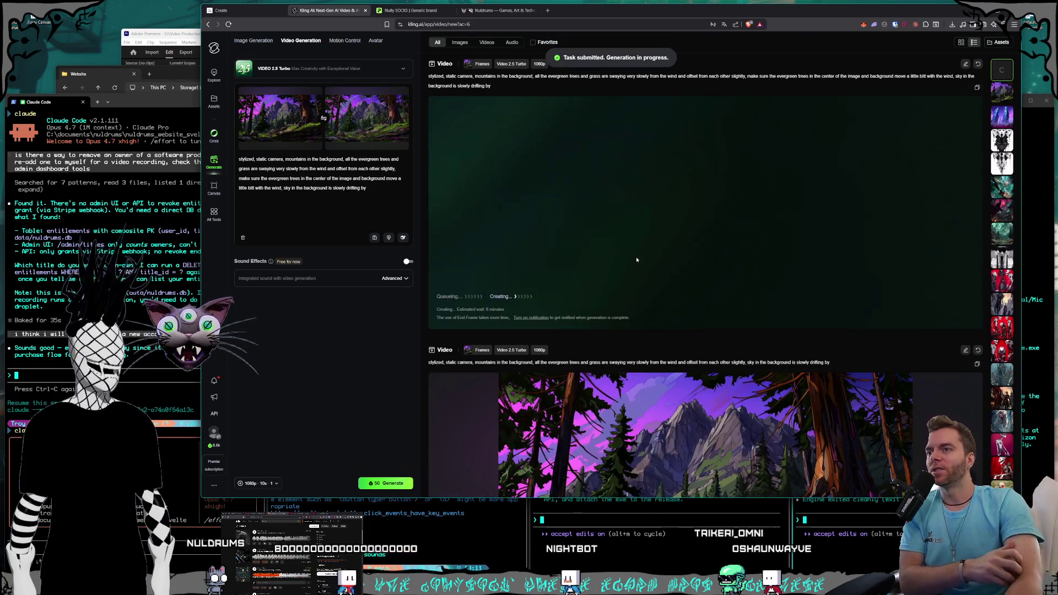
scroll(689, 306, down, 3)
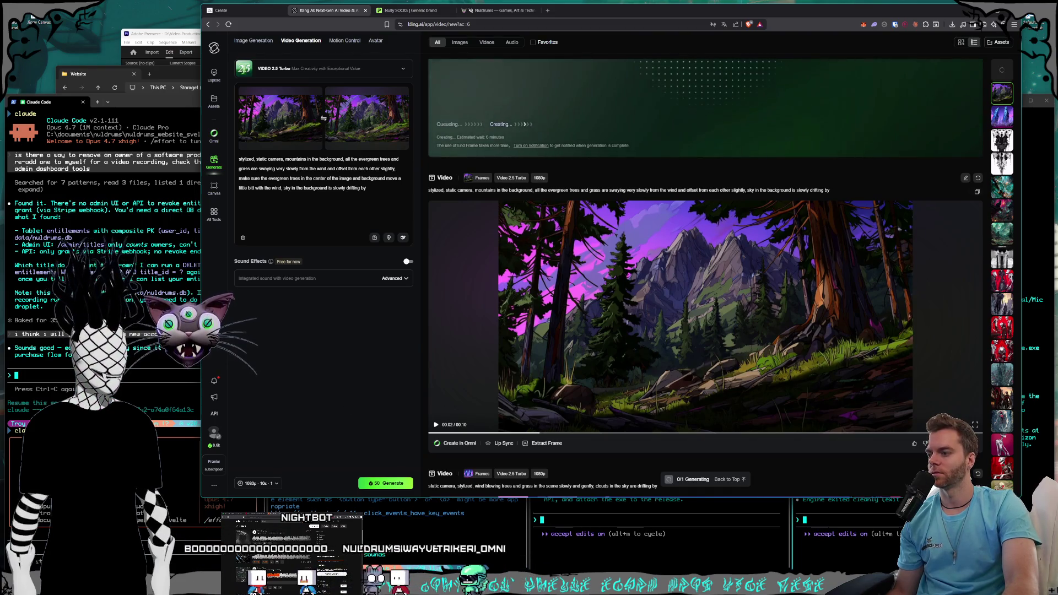
key(alt+Tab)
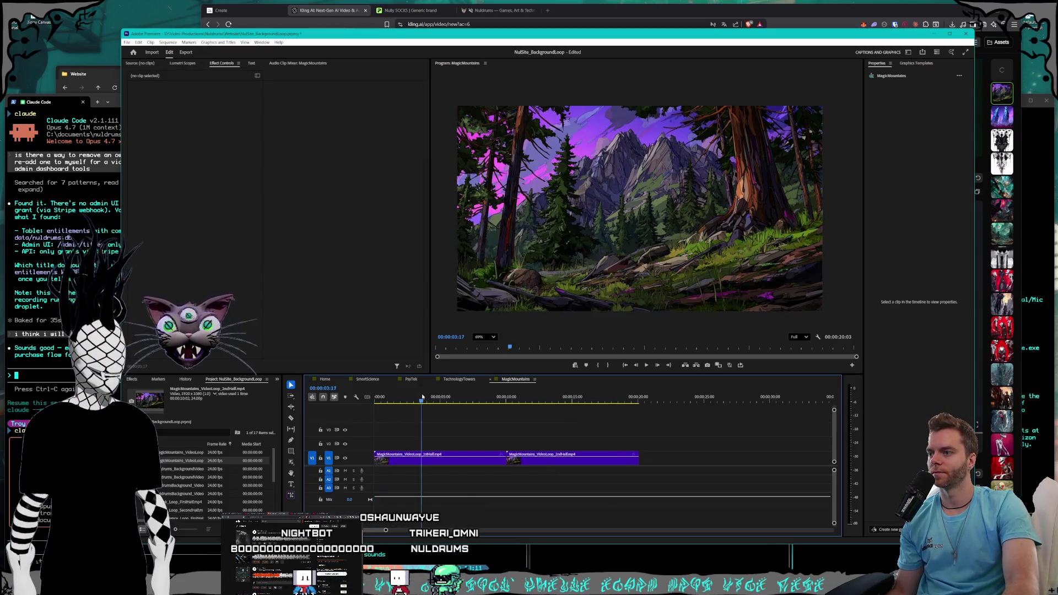
- Switch to the TechnologyTowers sequence and close the SmartScreen and PsyTek sequence tabs
drag(423, 398, 478, 404)
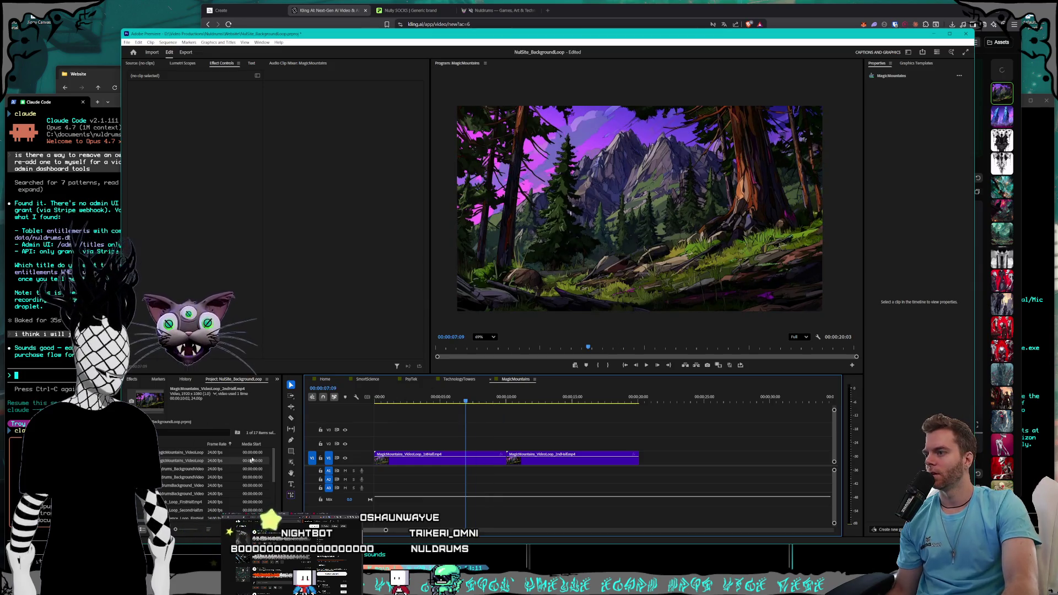
click(463, 380)
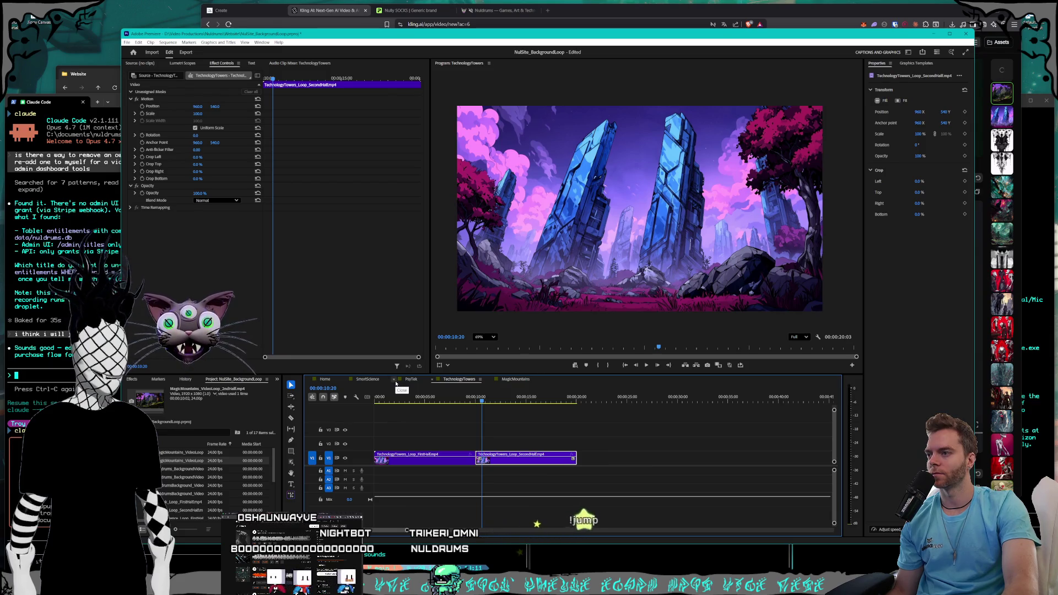
click(393, 379)
click(350, 380)
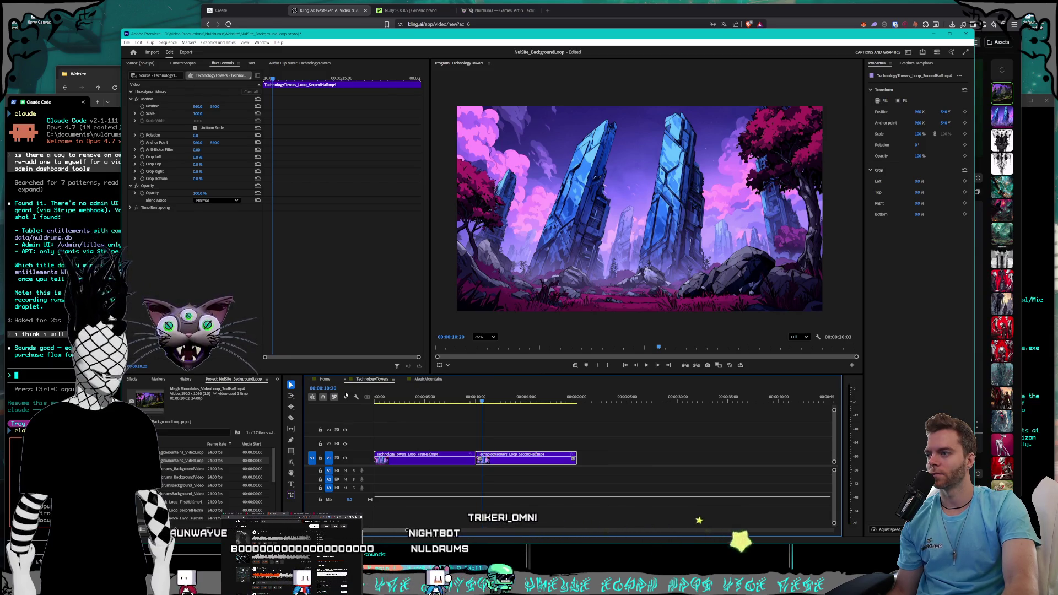
mouse_move(464, 404)
mouse_down()
mouse_move(496, 400)
mouse_move(442, 398)
mouse_up()
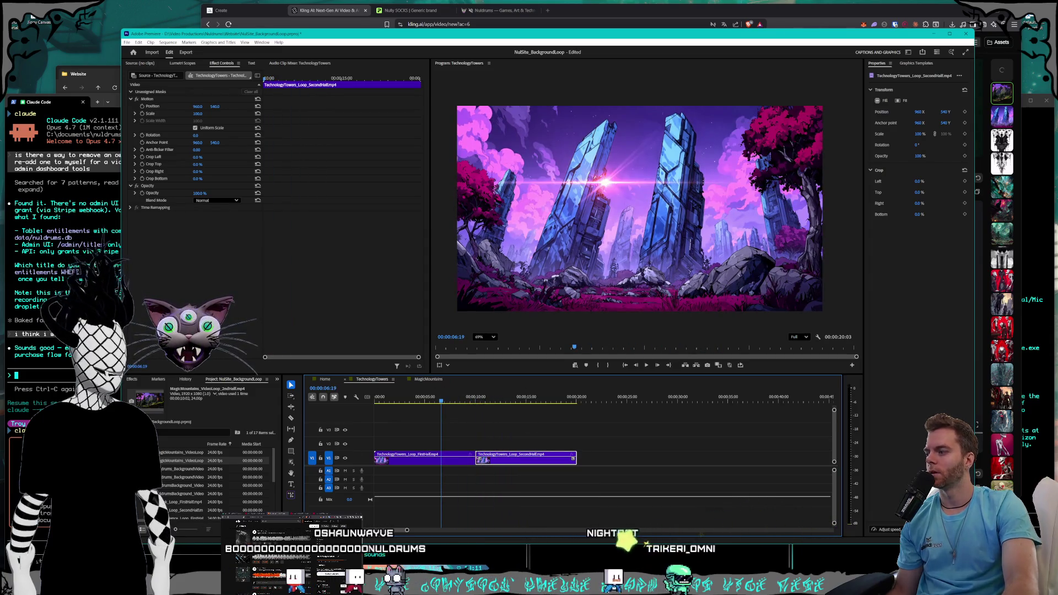
key(alt+Tab)
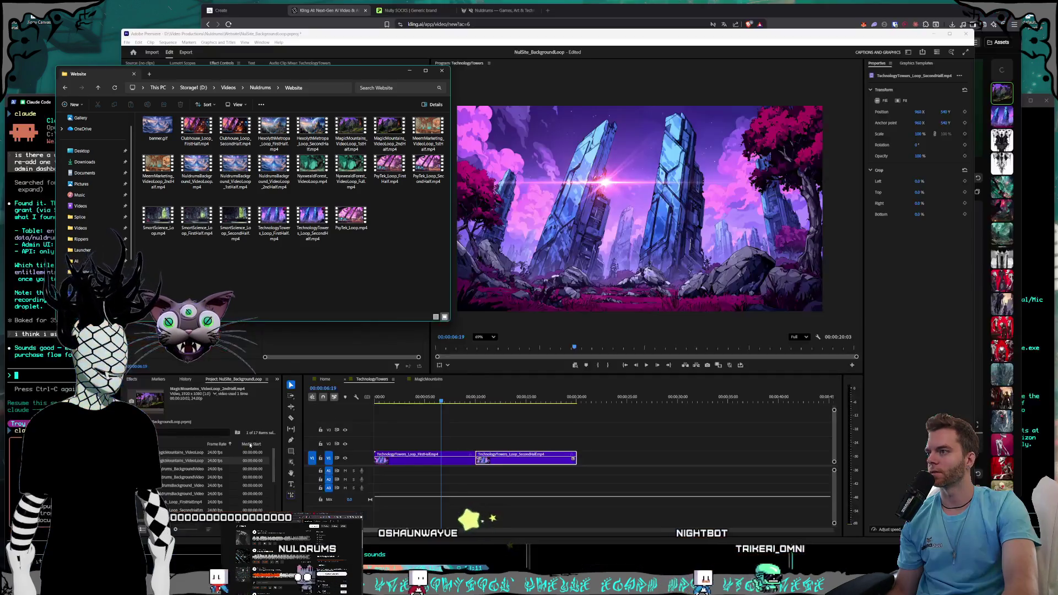
- Replace the old second-half clip with the Website folder's TechnologyTowers file, butted against the first half
click(480, 455)
key(Delete)
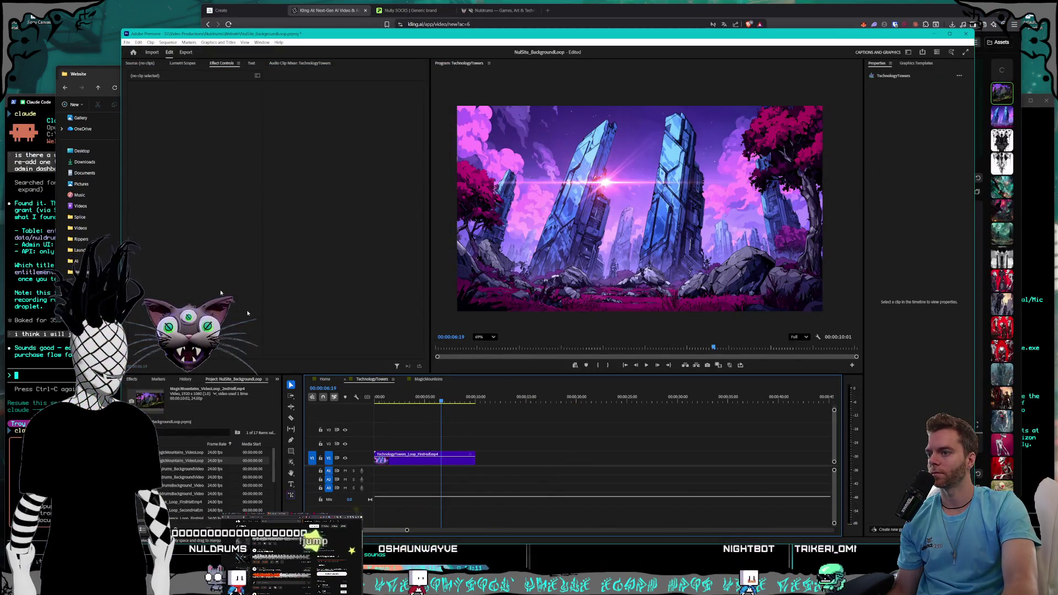
click(167, 134)
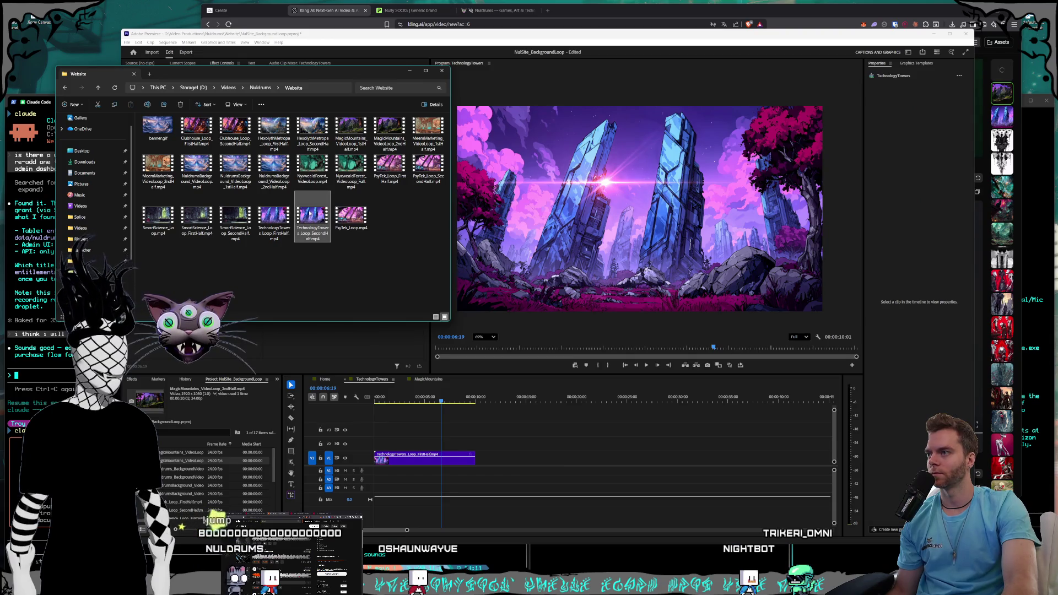
mouse_move(310, 214)
mouse_down()
mouse_move(517, 461)
mouse_move(485, 461)
mouse_up()
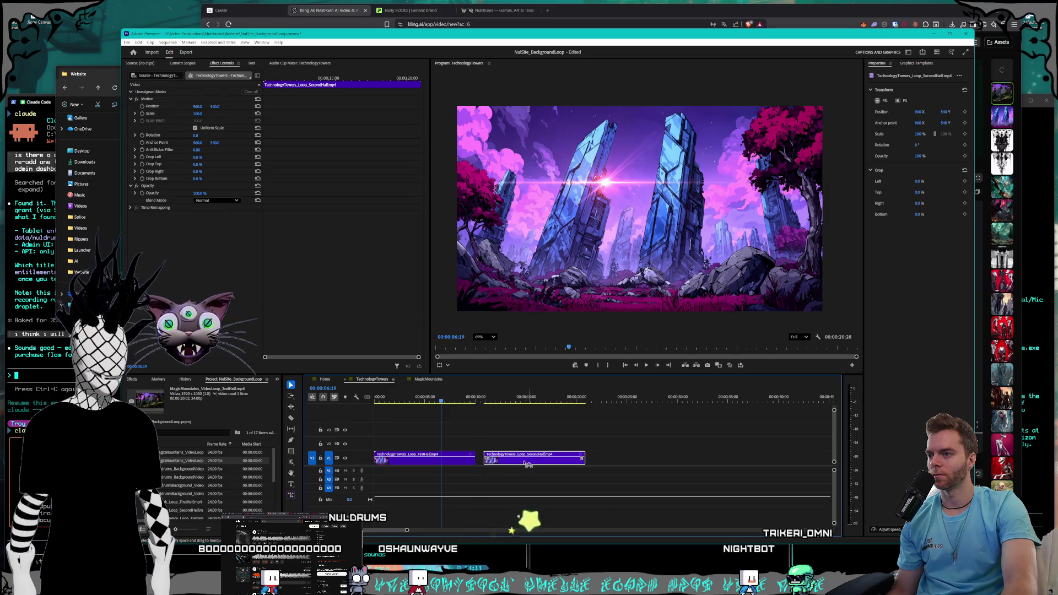
drag(528, 465, 519, 464)
- Play and scrub around the ten-second join to check the loop seam, then return to Kling
key(space)
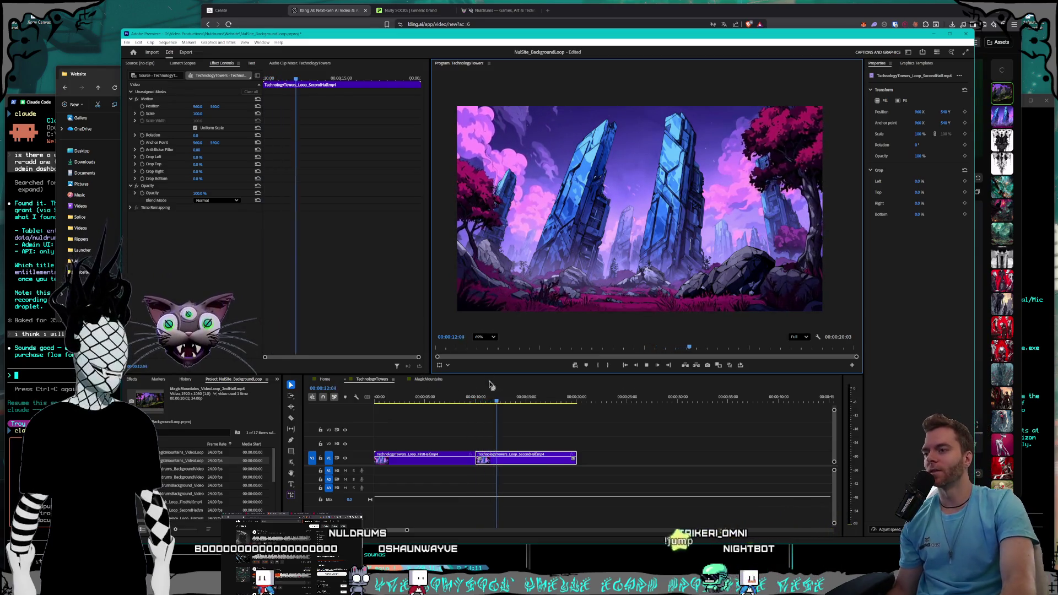
key(space)
key(space)
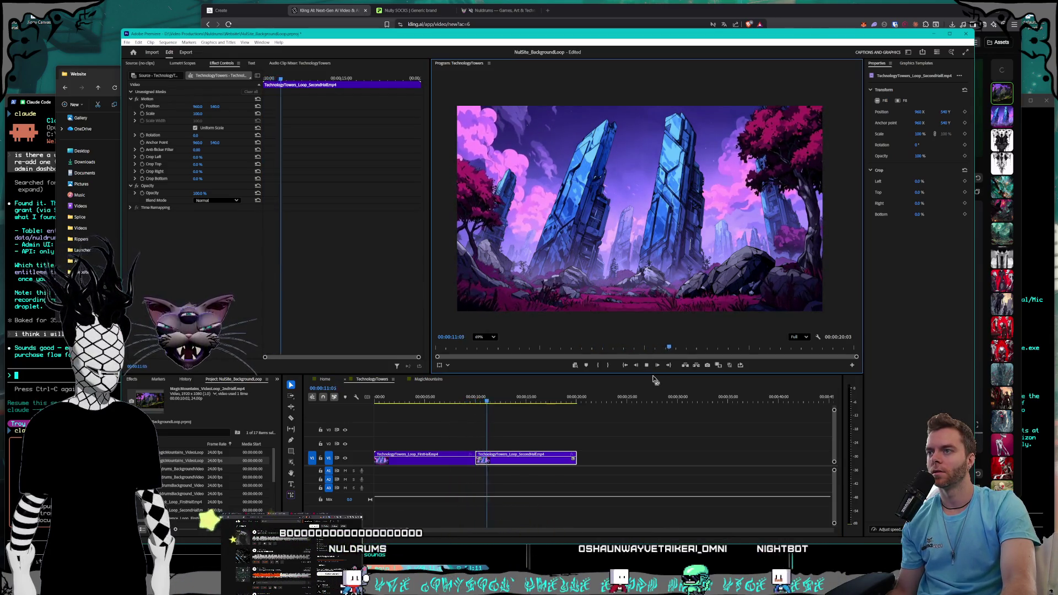
key(space)
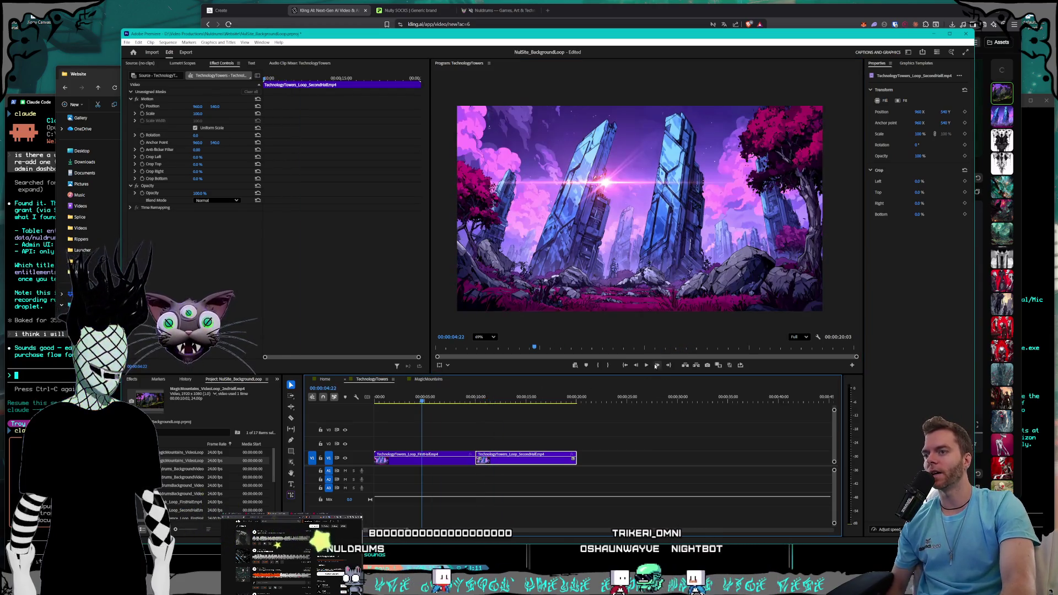
click(647, 366)
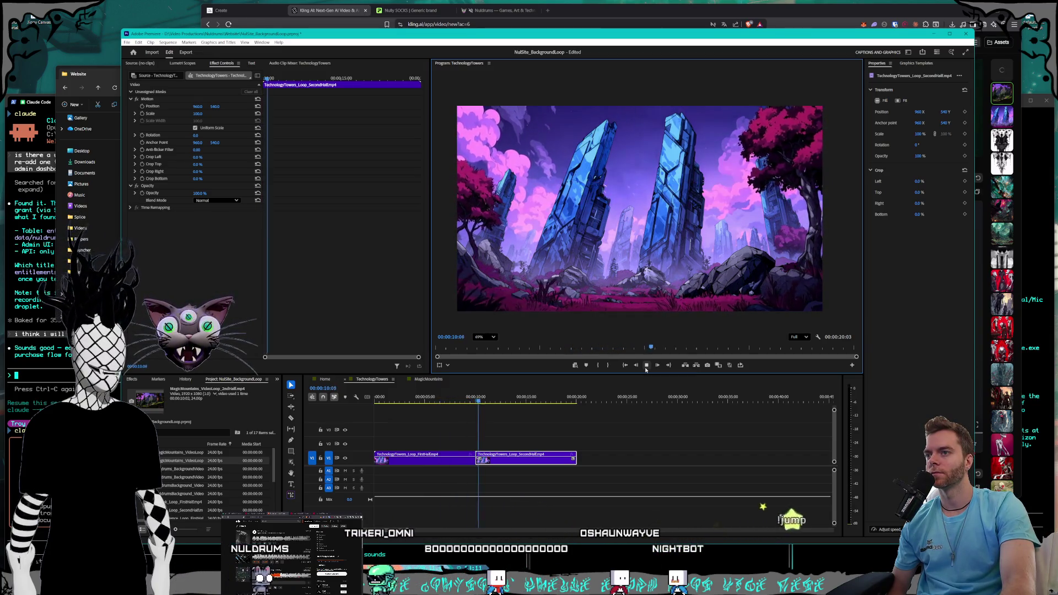
key(space)
key(space)
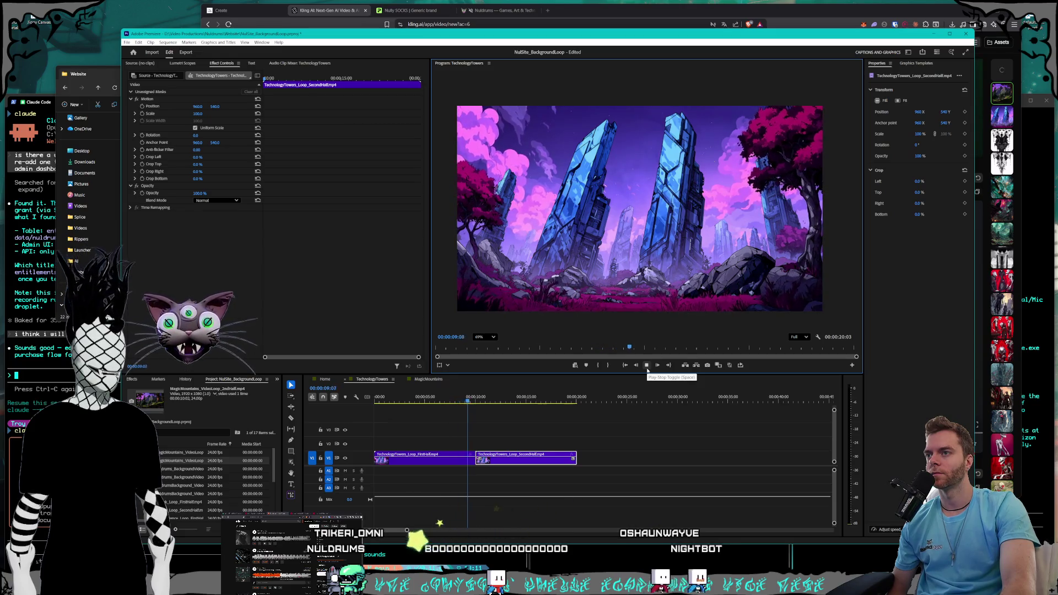
click(648, 366)
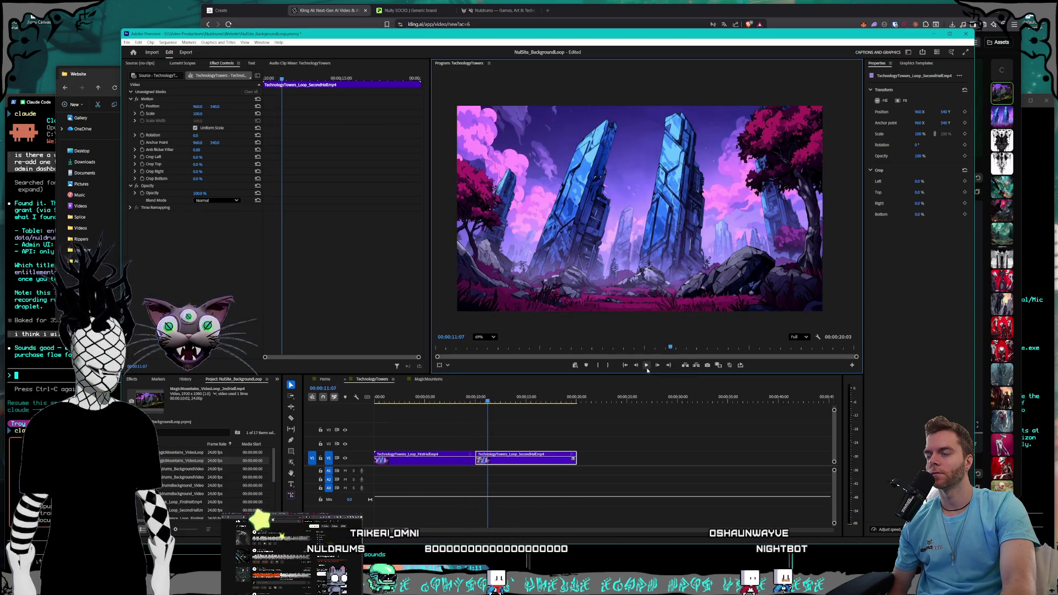
mouse_move(480, 403)
mouse_down()
mouse_move(355, 395)
mouse_move(472, 401)
mouse_up()
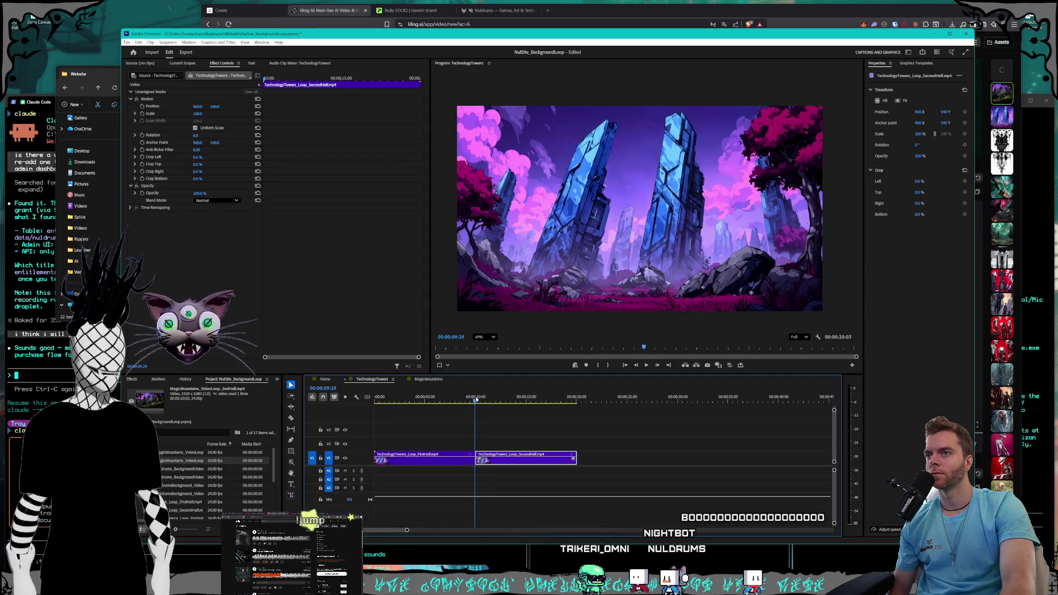
mouse_move(467, 401)
mouse_down()
mouse_move(411, 398)
mouse_move(578, 394)
mouse_move(411, 388)
mouse_up()
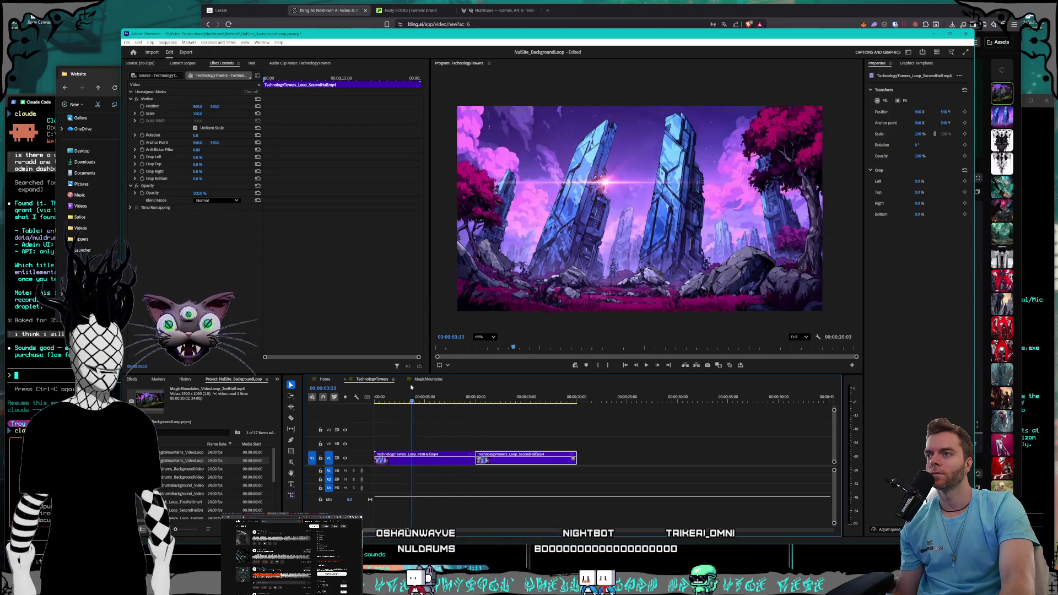
click(477, 393)
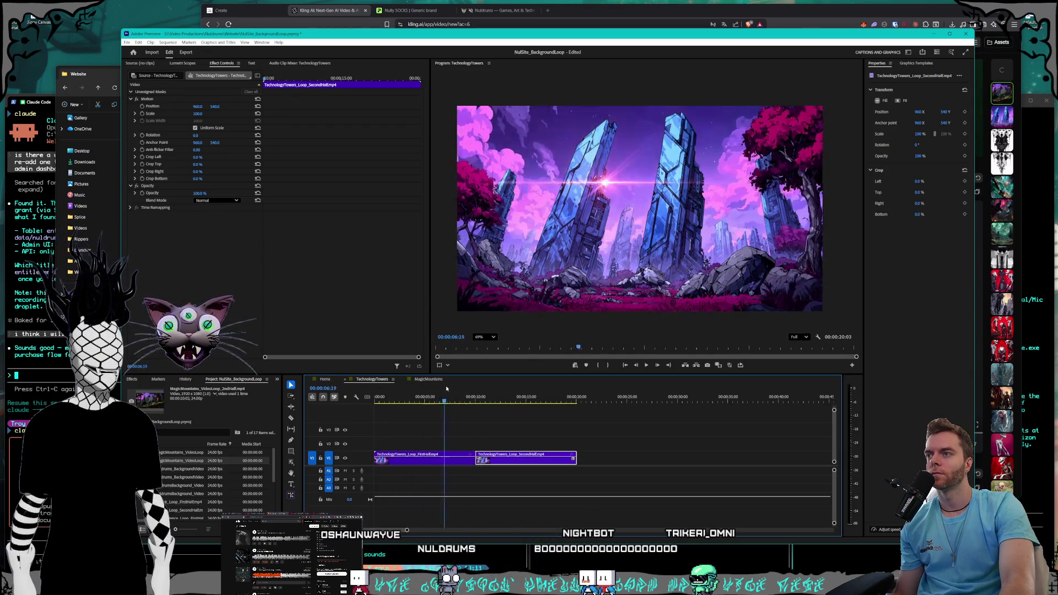
drag(484, 389, 474, 389)
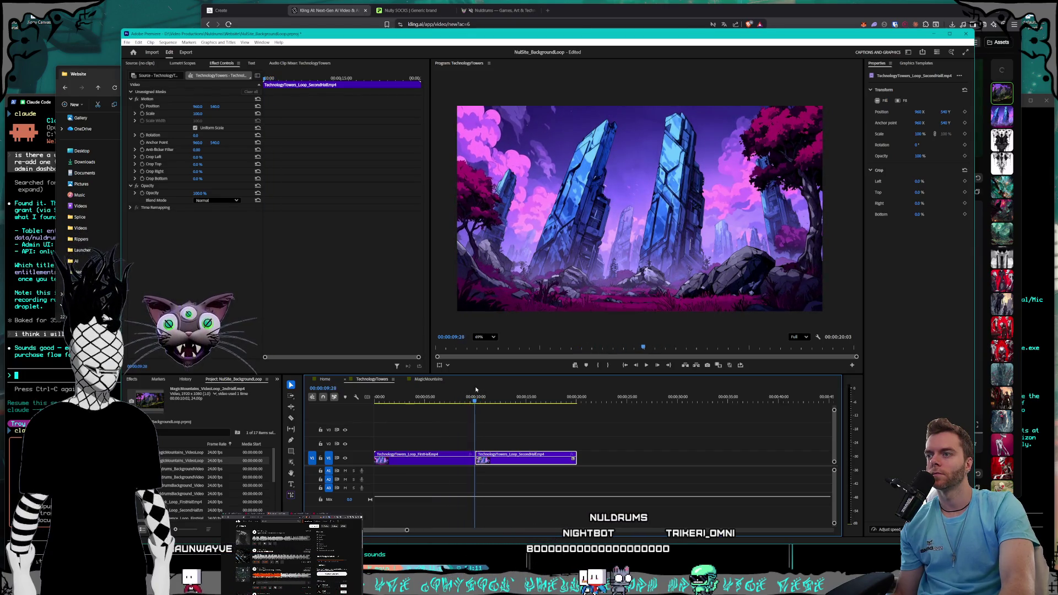
click(476, 389)
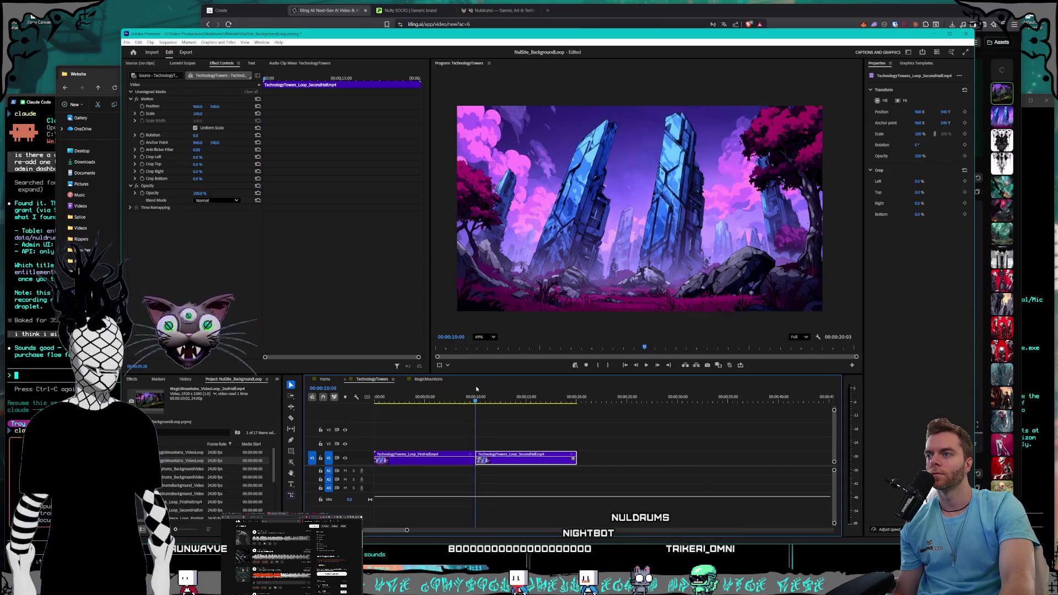
click(478, 389)
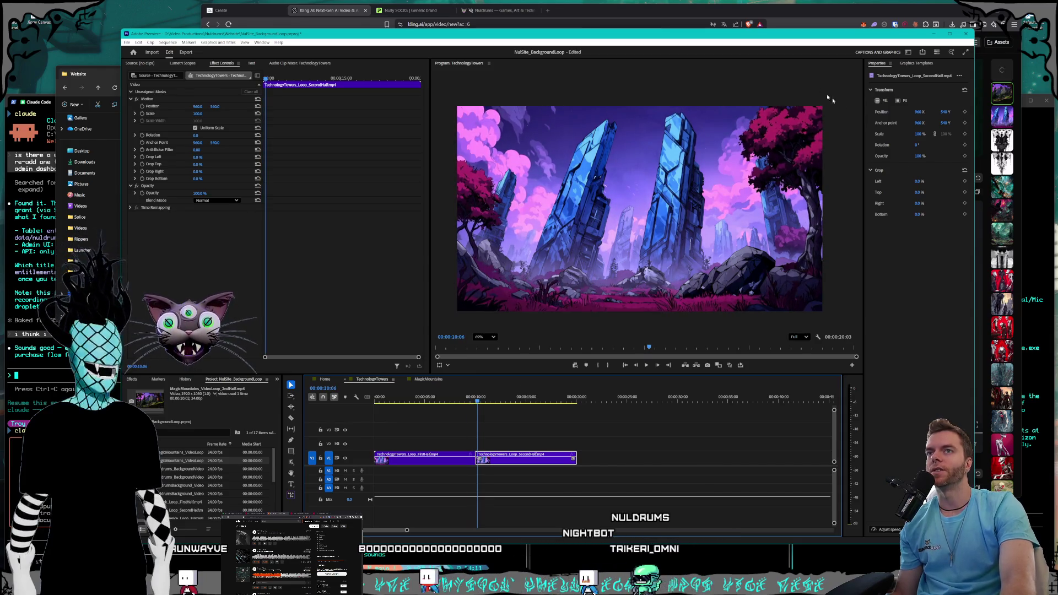
click(783, 12)
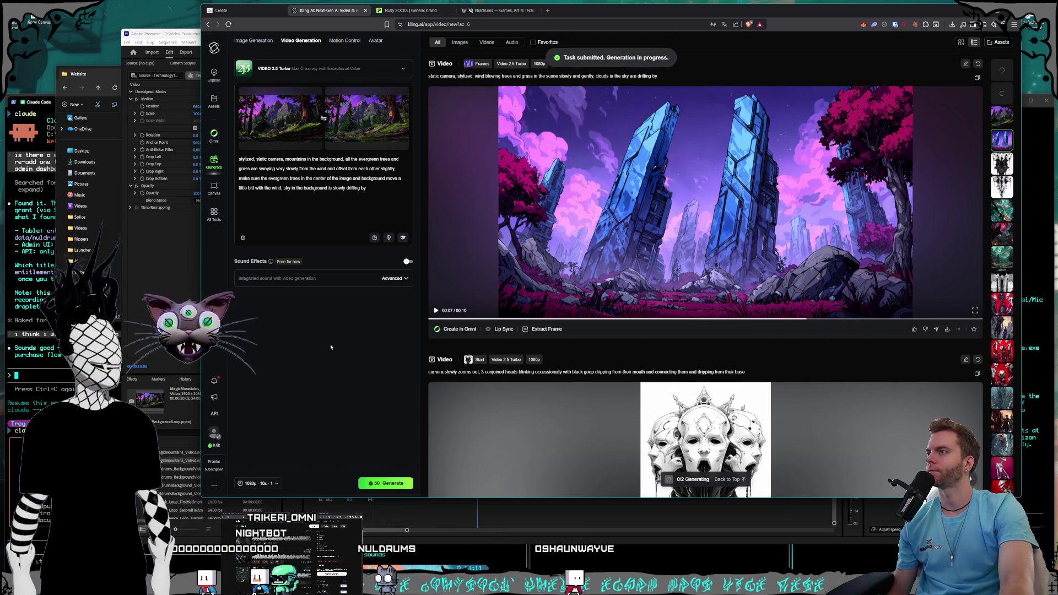
- Bring Premiere Pro forward and scrub the TechnologyTowers playhead toward the sequence end
click(185, 42)
mouse_move(478, 402)
mouse_down()
mouse_move(576, 406)
mouse_move(477, 402)
mouse_up()
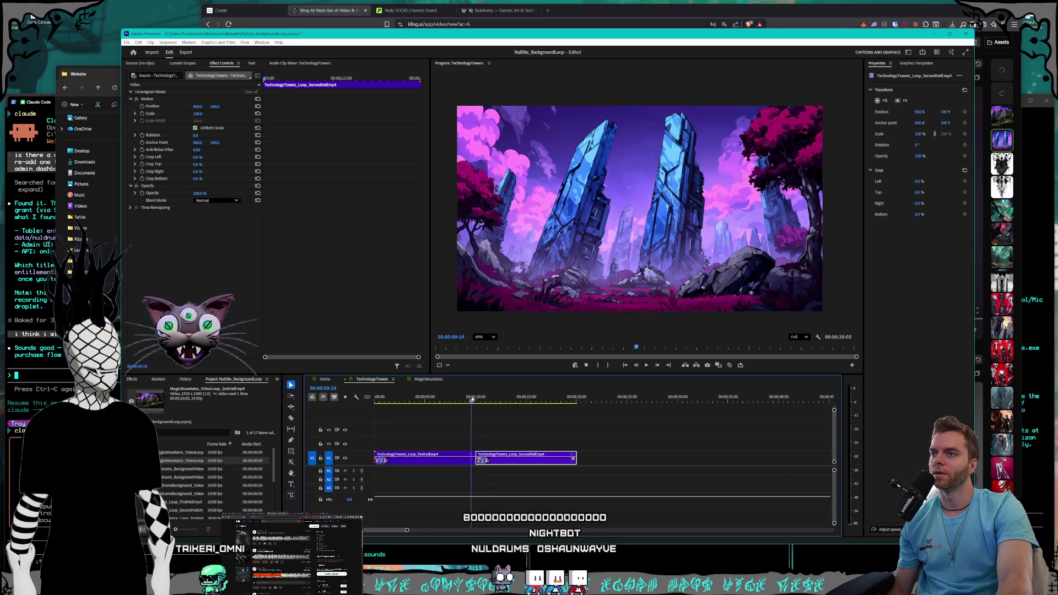
- Step frame by frame around the TechnologyTowers join, then bring the Kling results forward
mouse_move(476, 402)
mouse_down()
mouse_move(325, 387)
mouse_move(453, 390)
mouse_up()
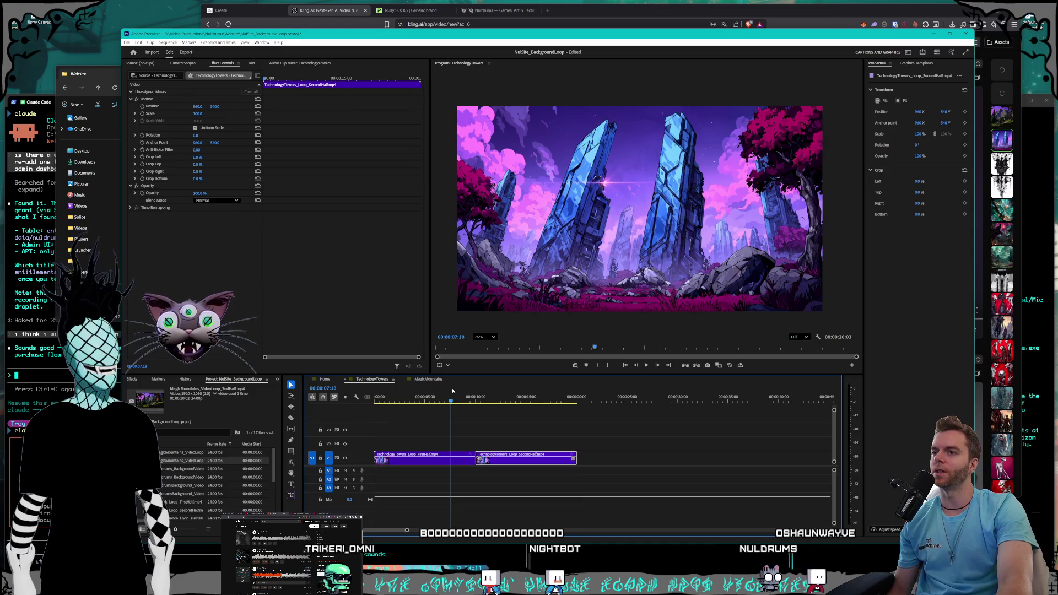
key(Left)
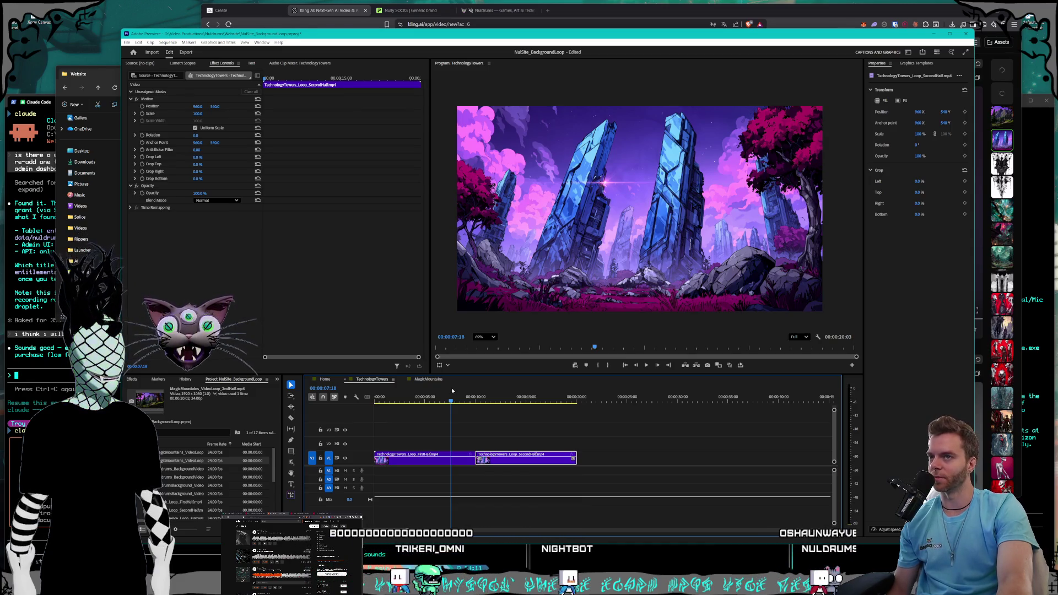
key(Home)
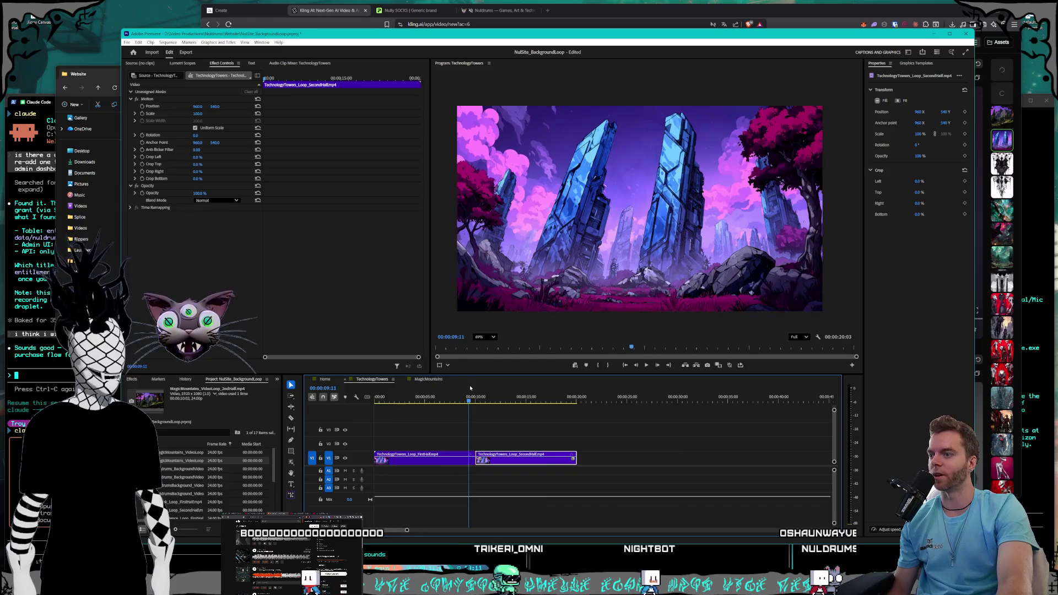
click(462, 398)
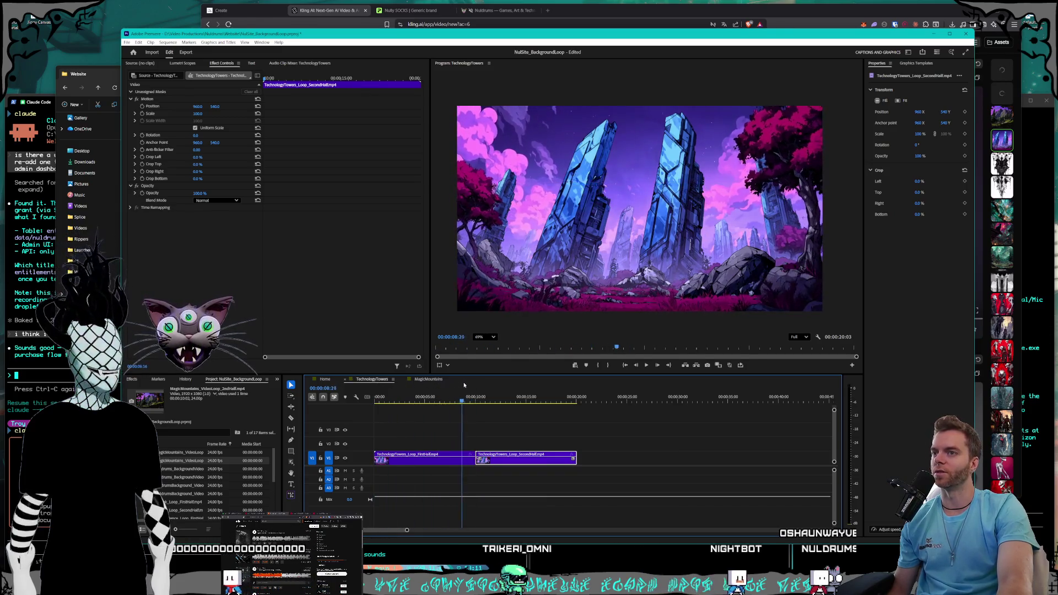
key(Right)
key(Right)
key(Right)
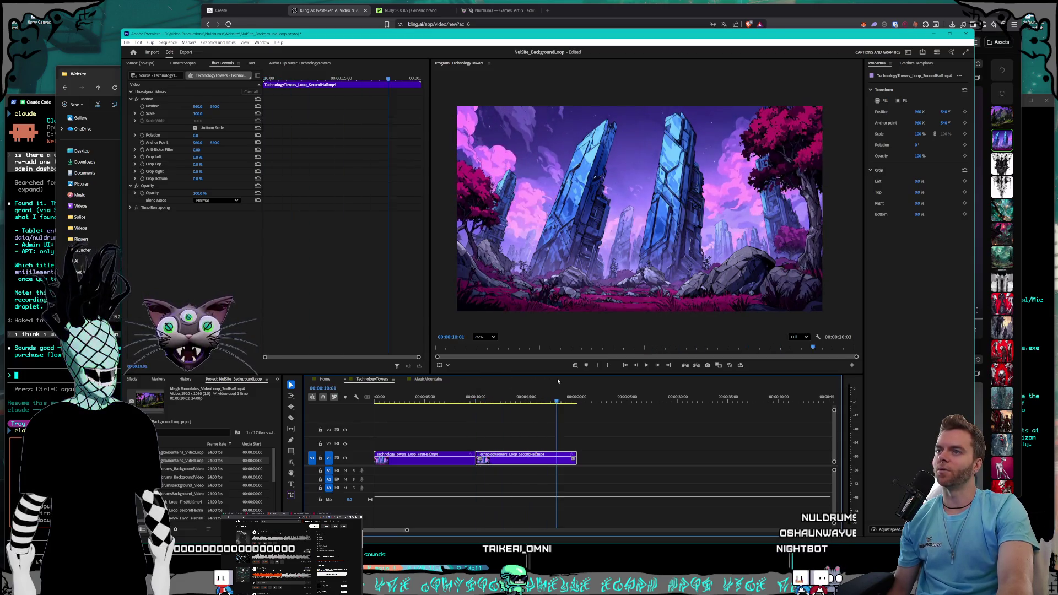
mouse_move(485, 378)
mouse_down()
mouse_move(571, 378)
mouse_move(474, 374)
mouse_up()
key(Left)
key(Left)
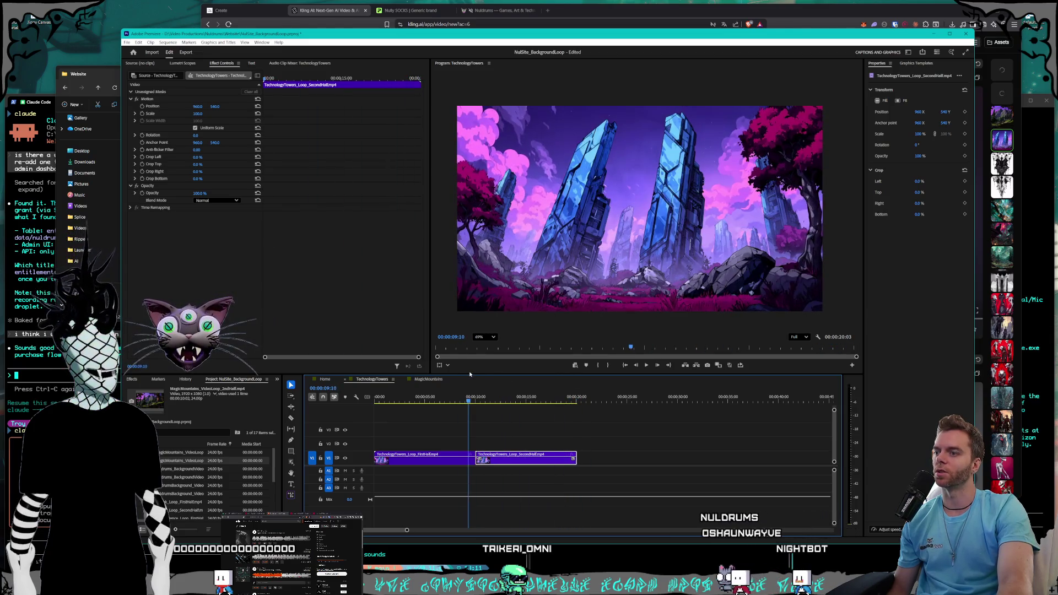
key(Left)
key(Left)
key(Left)
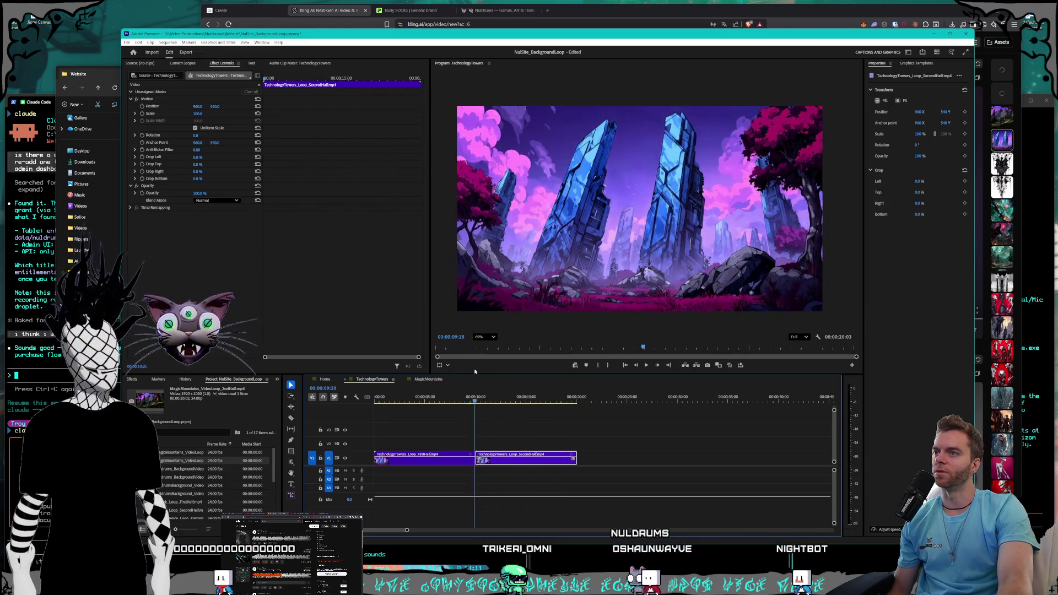
key(Left)
key(Left)
key(Left)
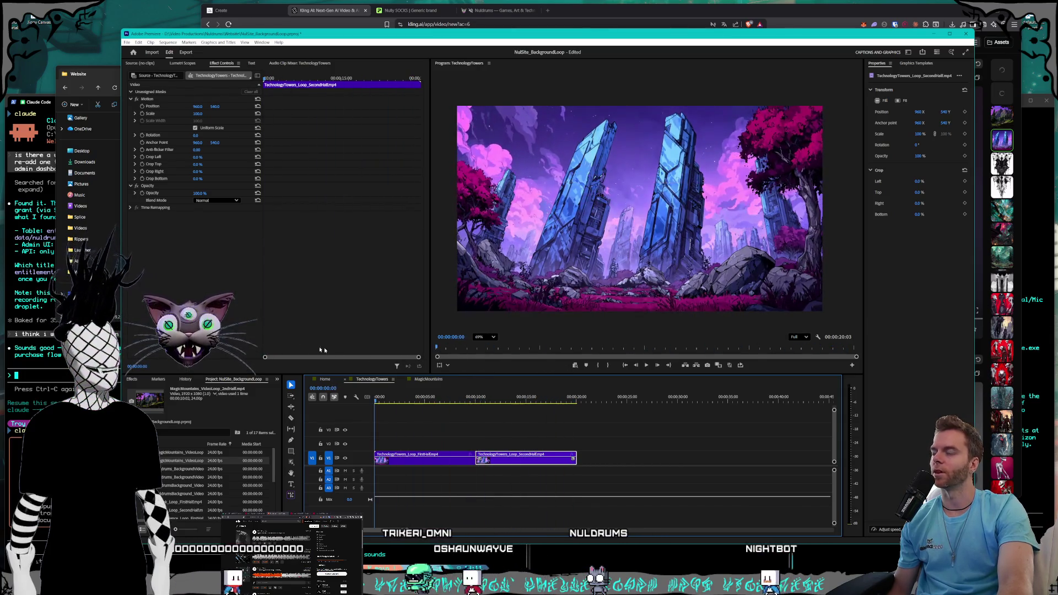
click(338, 26)
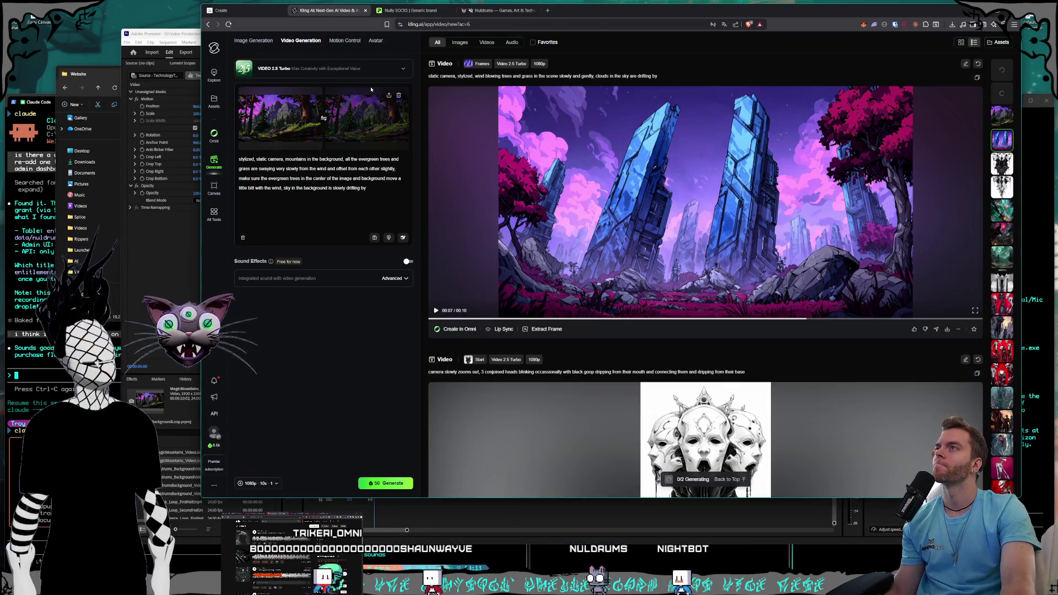
- Scroll the Kling feed up to the forest mountain video, then open Premiere's MagicMountains sequence
mouse_move(370, 89)
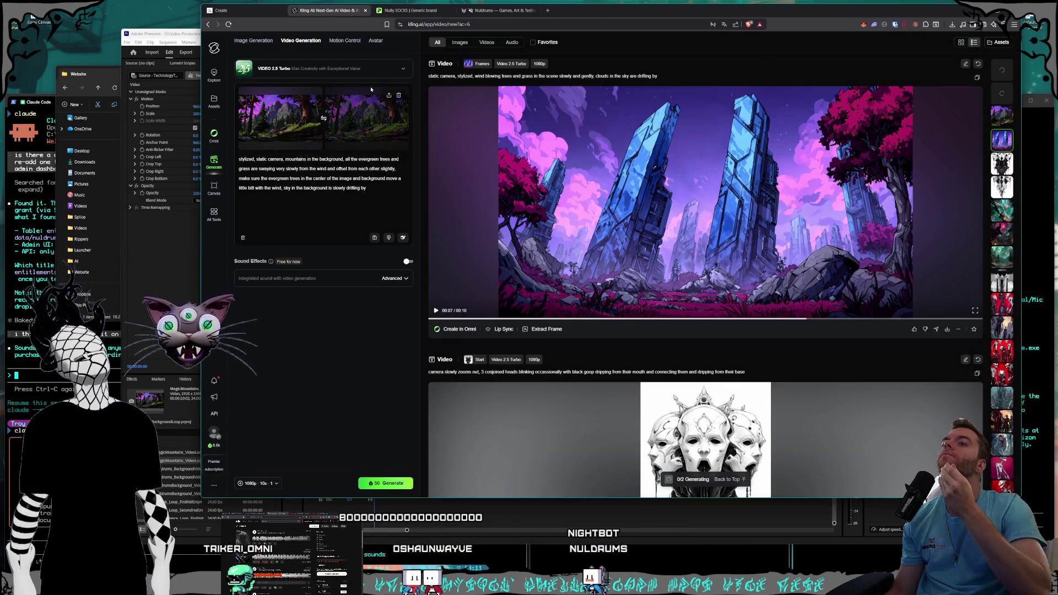
scroll(770, 225, up, 1)
scroll(771, 225, up, 4)
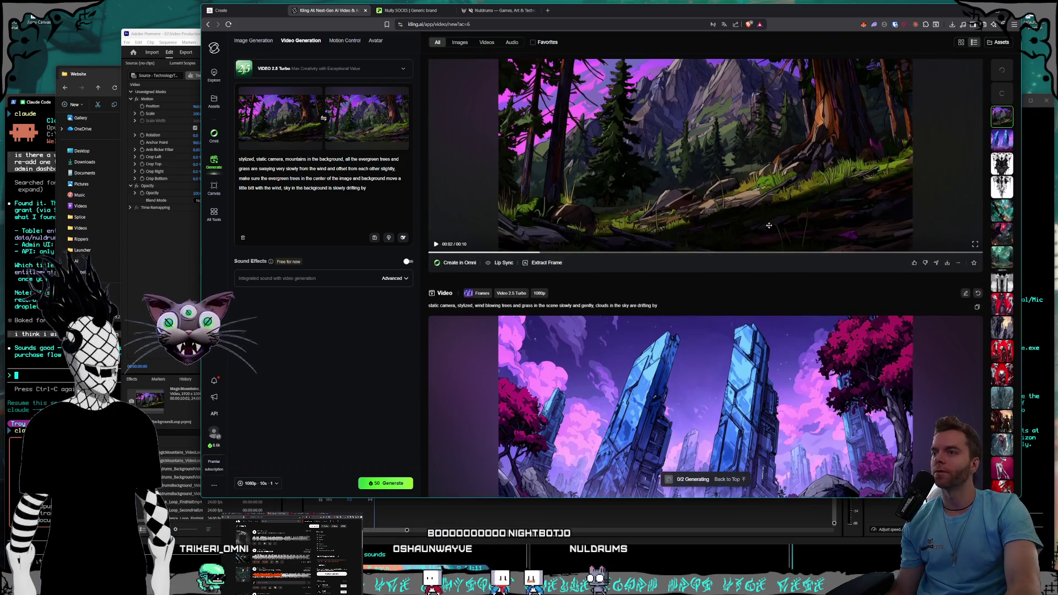
mouse_move(270, 262)
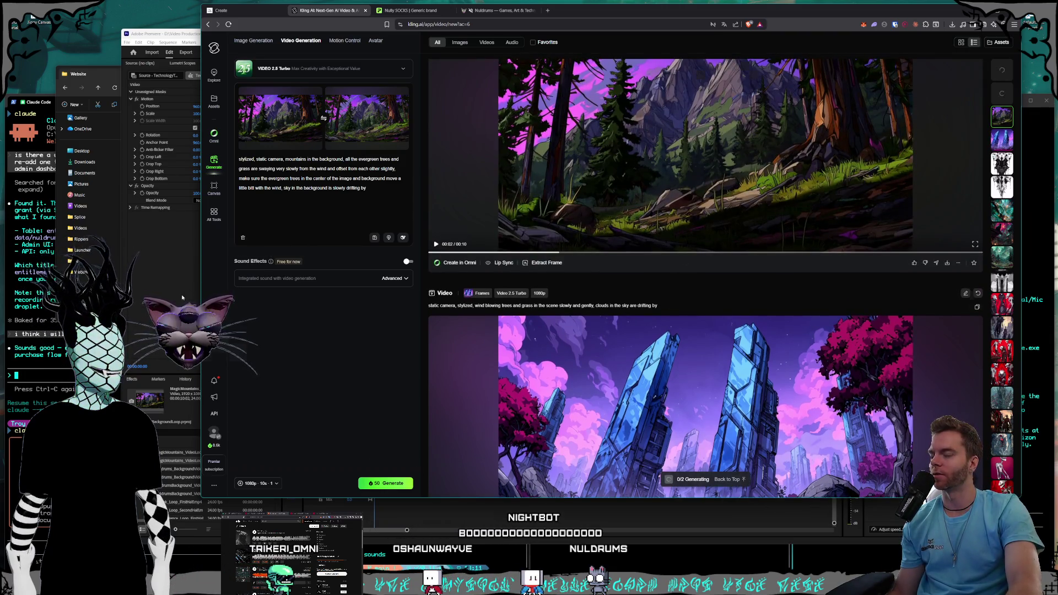
click(181, 294)
click(426, 380)
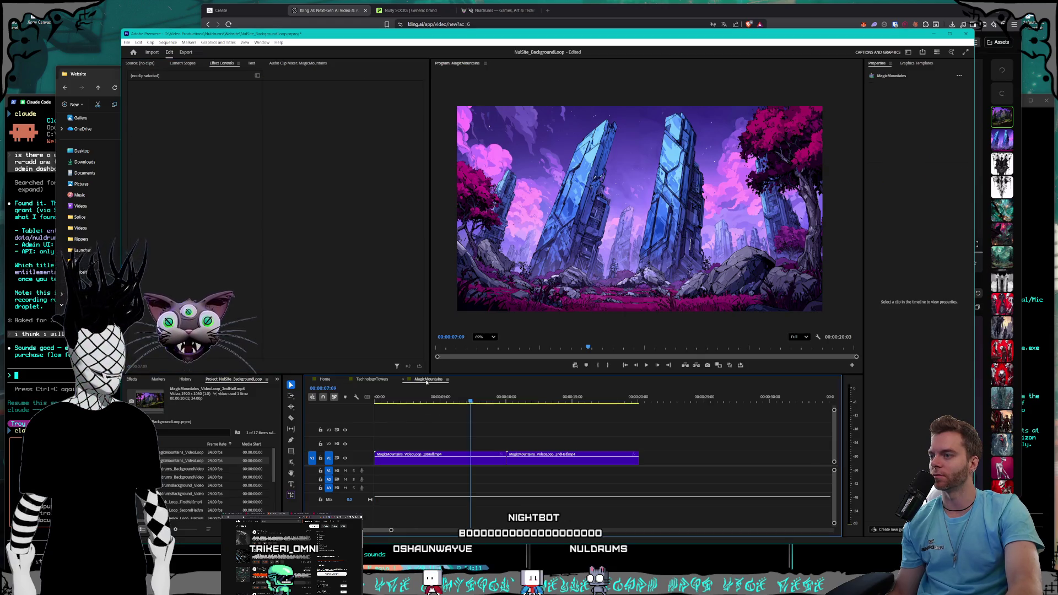
- Scrub MagicMountains near its start and look over the SmartScience and PsyTek loop files in the Website folder
drag(426, 398, 393, 398)
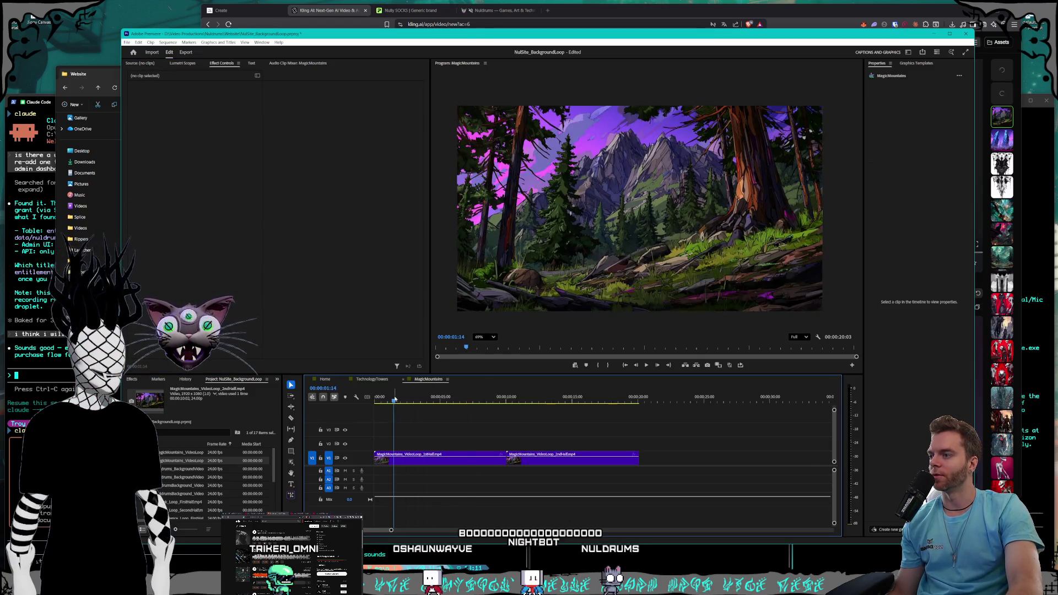
click(102, 77)
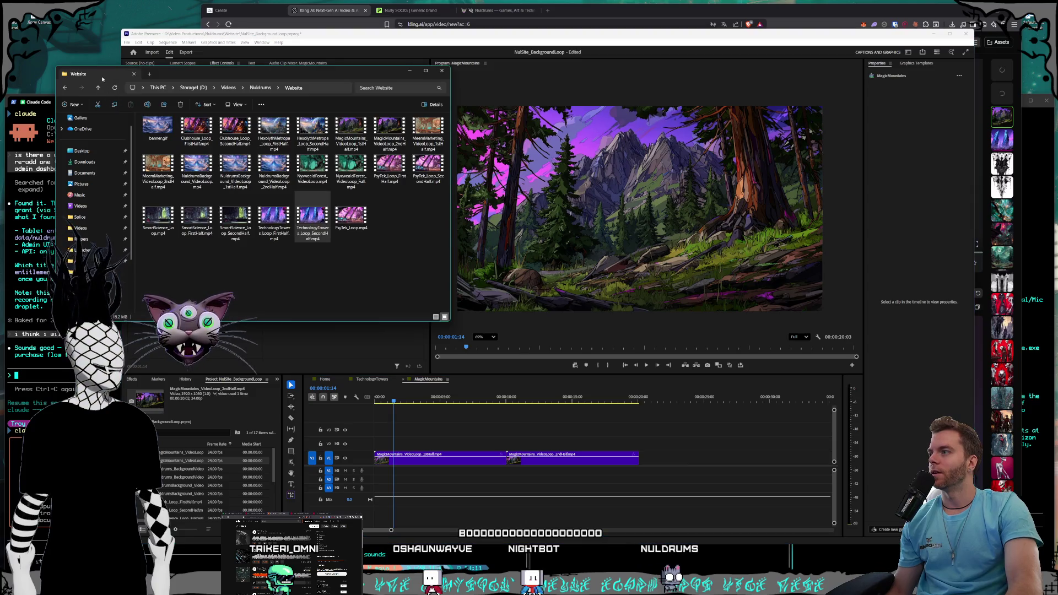
click(310, 292)
click(158, 220)
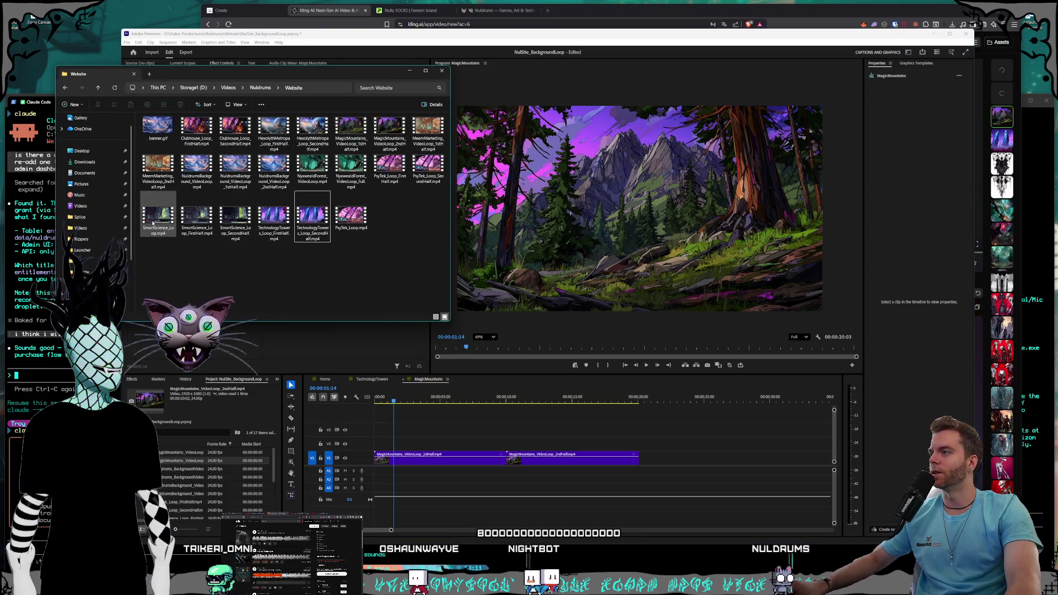
ctrl+click(351, 216)
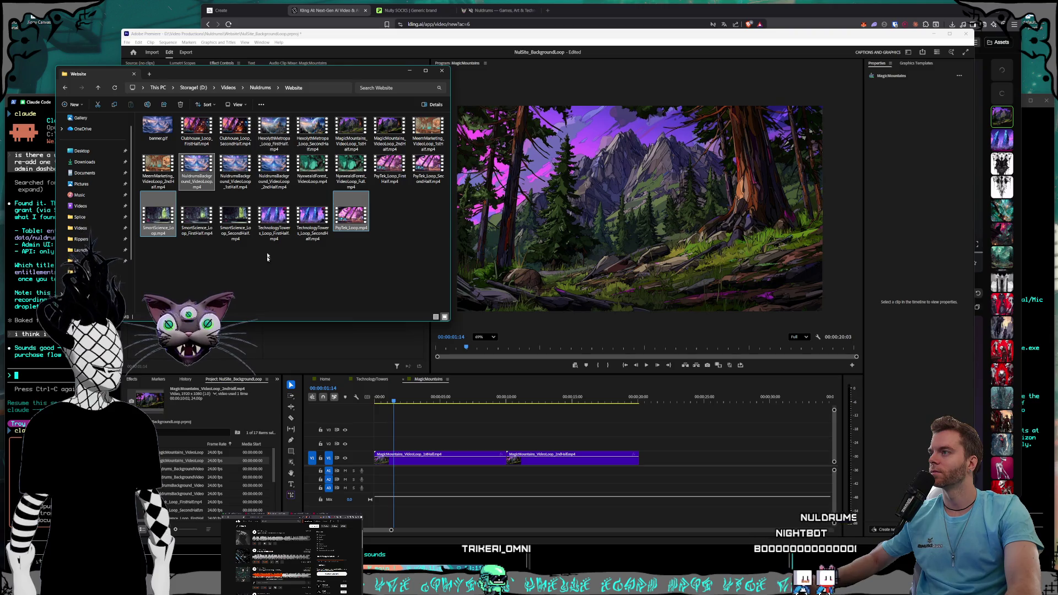
click(363, 275)
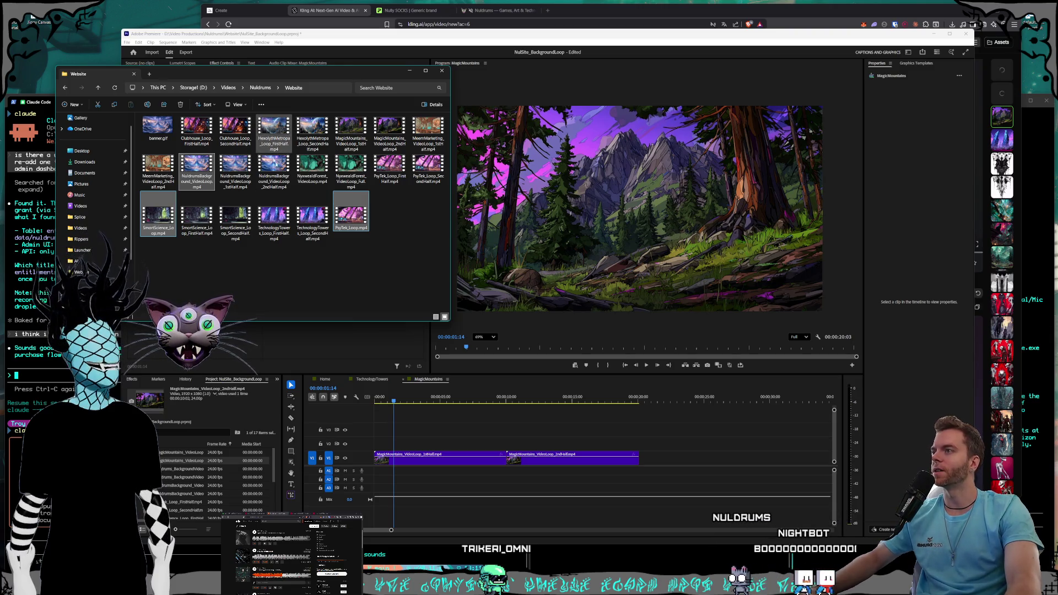
- Back in Premiere, jump the MagicMountains playhead to the start and open the File menu
click(499, 415)
key(Home)
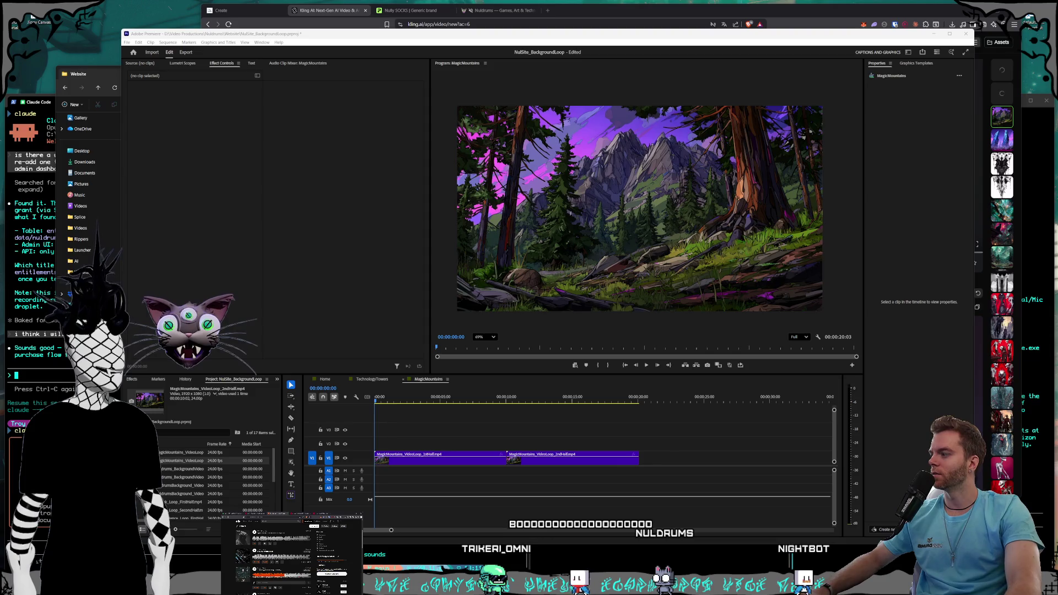
click(131, 42)
- Create a new sequence named Hexolyth
mouse_move(237, 51)
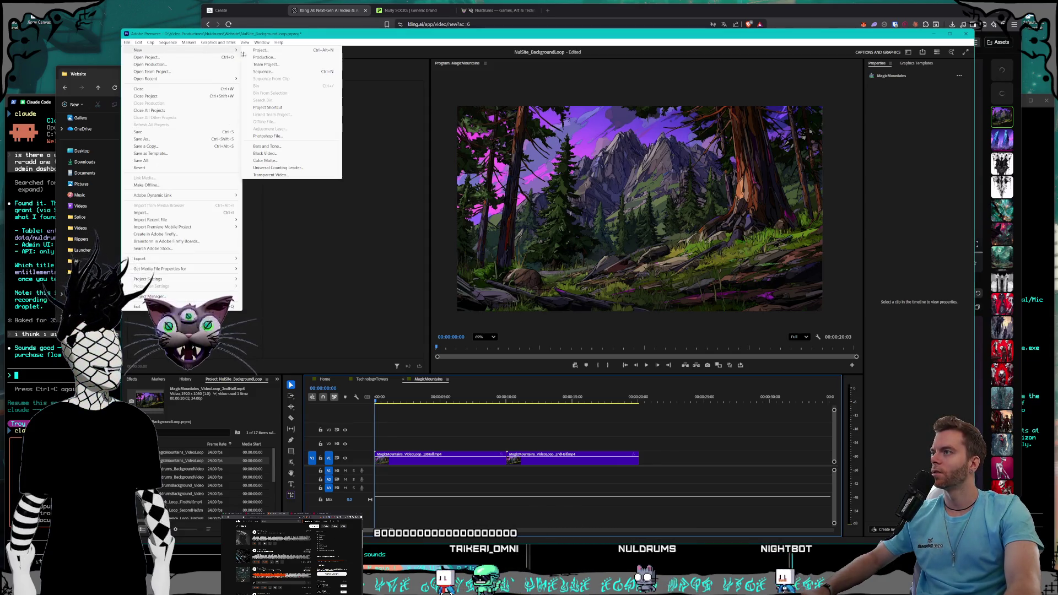
click(263, 71)
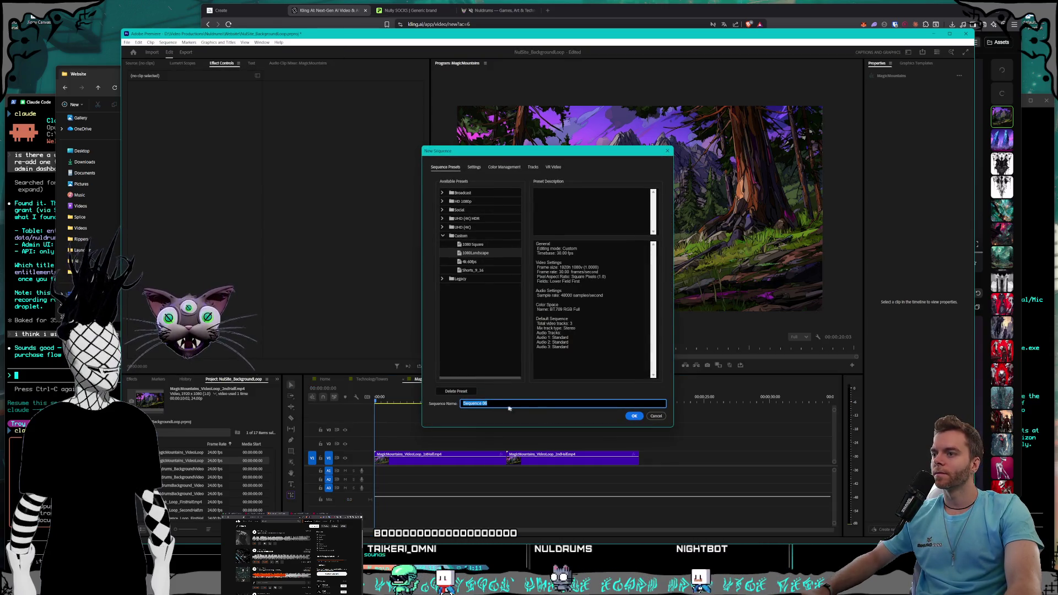
text(Hexoly)
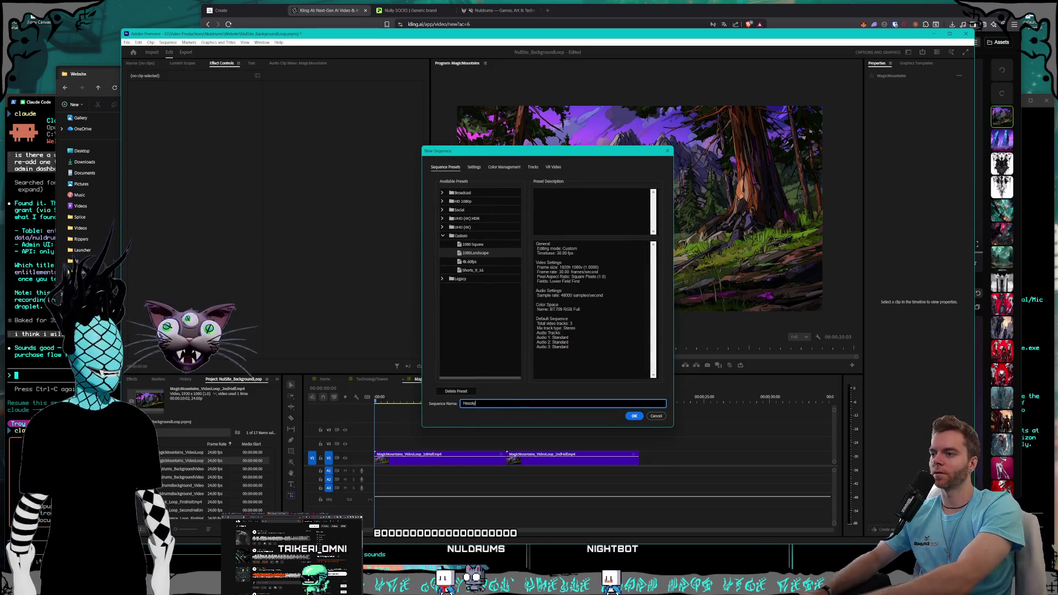
text(th)
key(Return)
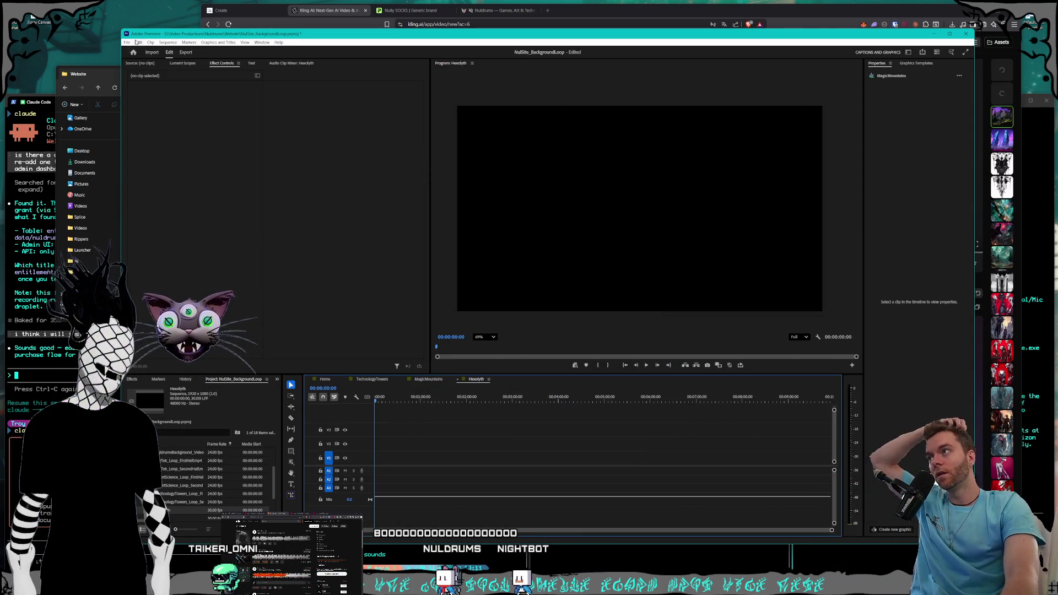
- Create a Clubhouse sequence and drag its first-half clip from the Website folder onto the timeline
click(129, 44)
mouse_move(165, 51)
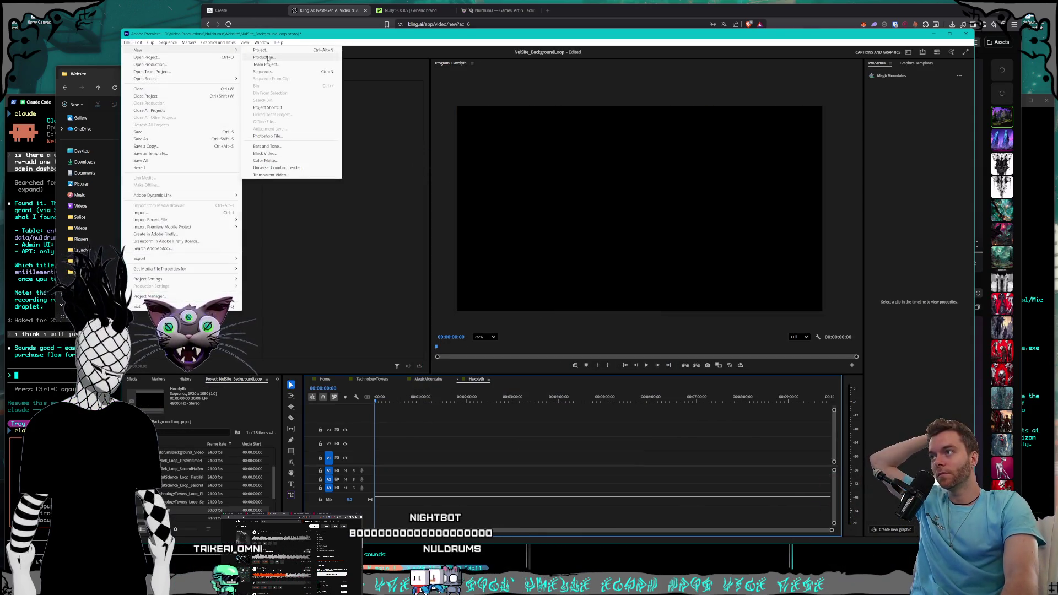
click(275, 71)
text(ClubHouse)
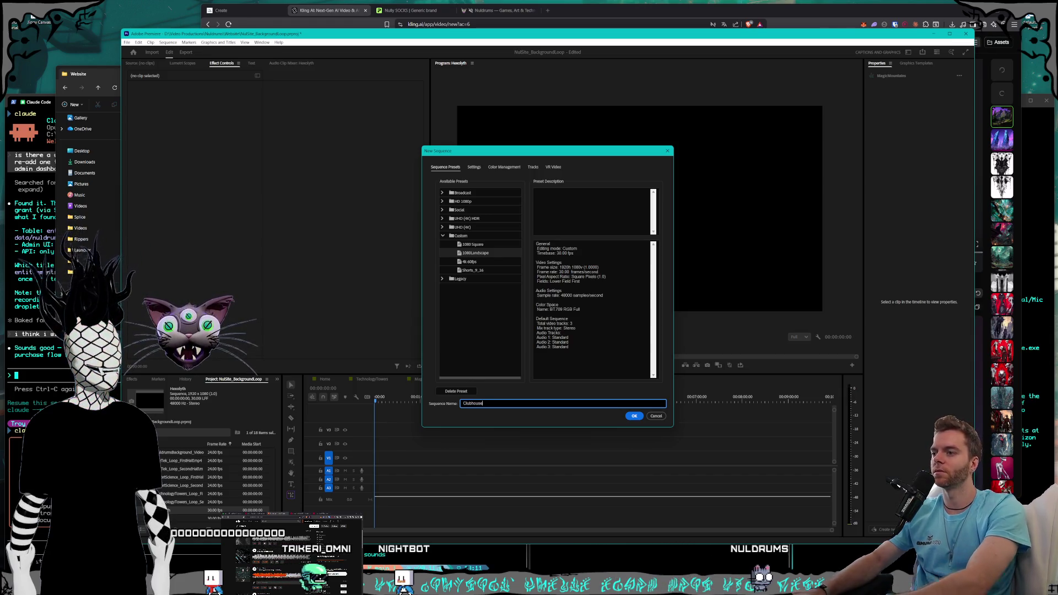
key(Return)
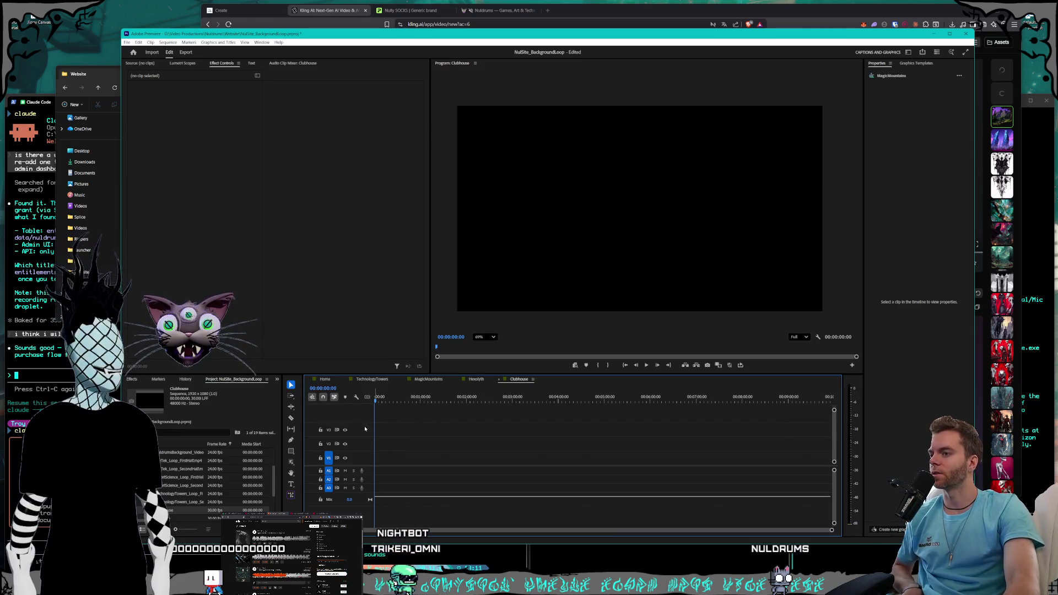
key(alt+Tab)
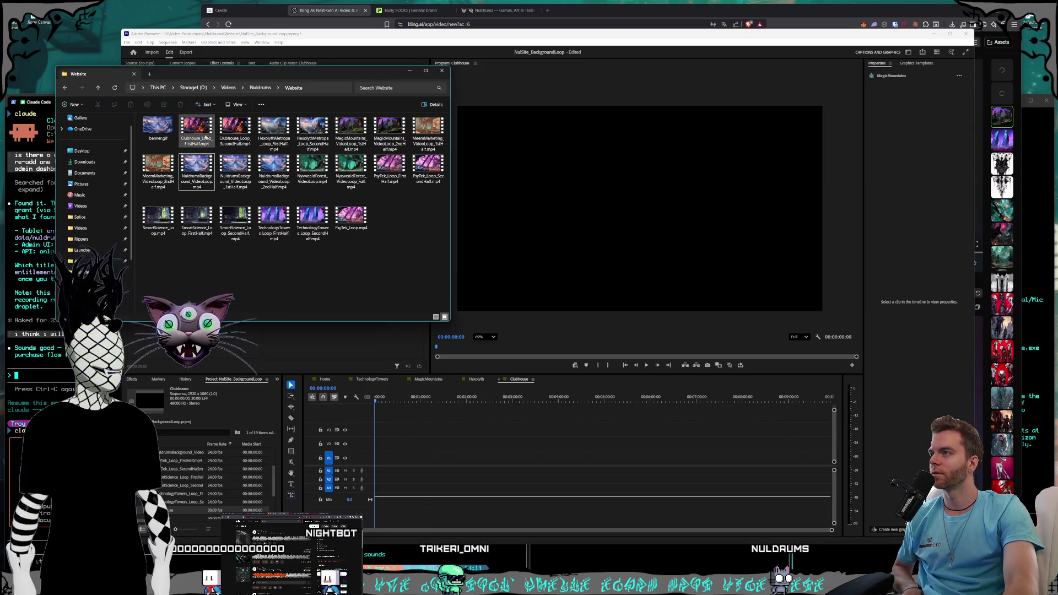
mouse_move(215, 156)
mouse_down()
mouse_move(427, 447)
mouse_move(385, 464)
mouse_up()
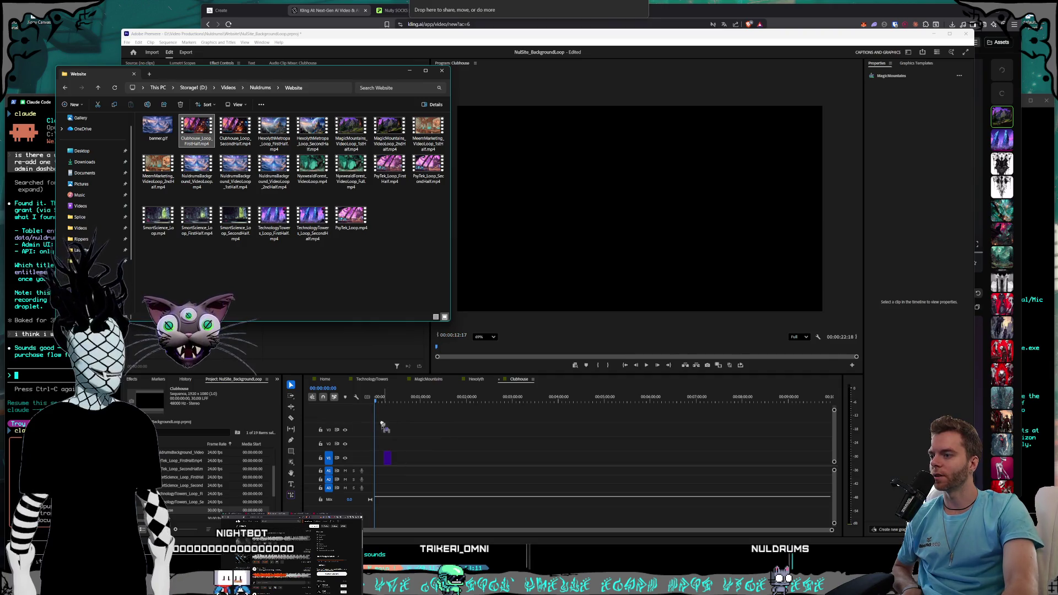
- Place the Clubhouse FirstHalf and SecondHalf loop clips on the Clubhouse timeline
drag(384, 427, 384, 428)
click(231, 129)
mouse_move(463, 417)
mouse_down()
mouse_move(404, 462)
mouse_move(415, 427)
mouse_up()
- Add both HexolythMetropa loop halves to the Hexolyth timeline, with the first at the sequence start
click(476, 380)
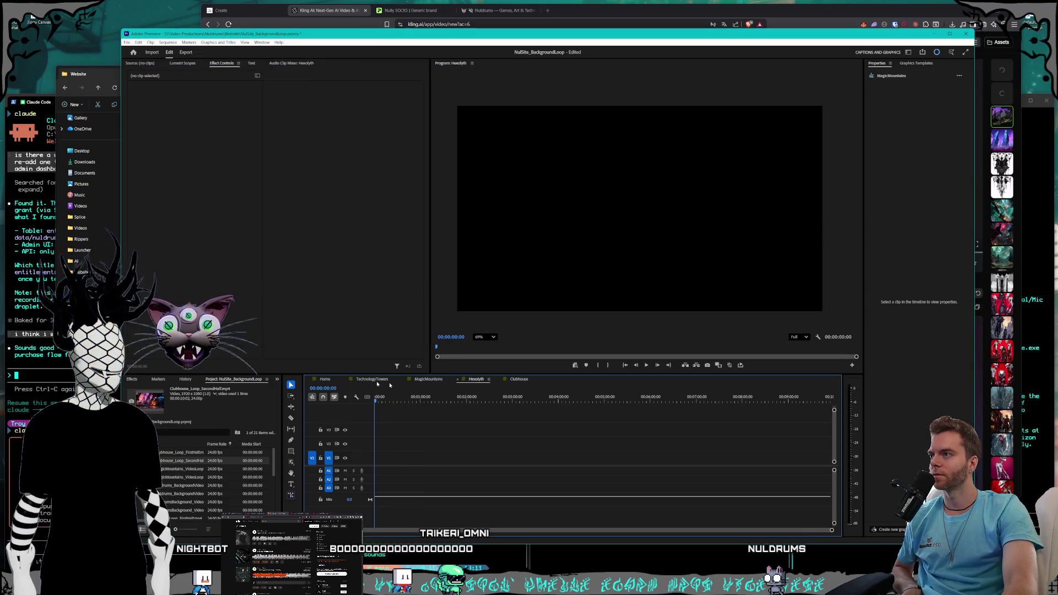
click(96, 67)
mouse_move(352, 221)
mouse_down()
mouse_move(466, 461)
mouse_move(382, 469)
mouse_up()
mouse_move(312, 132)
mouse_down()
mouse_move(477, 380)
mouse_move(431, 410)
mouse_move(409, 459)
mouse_up()
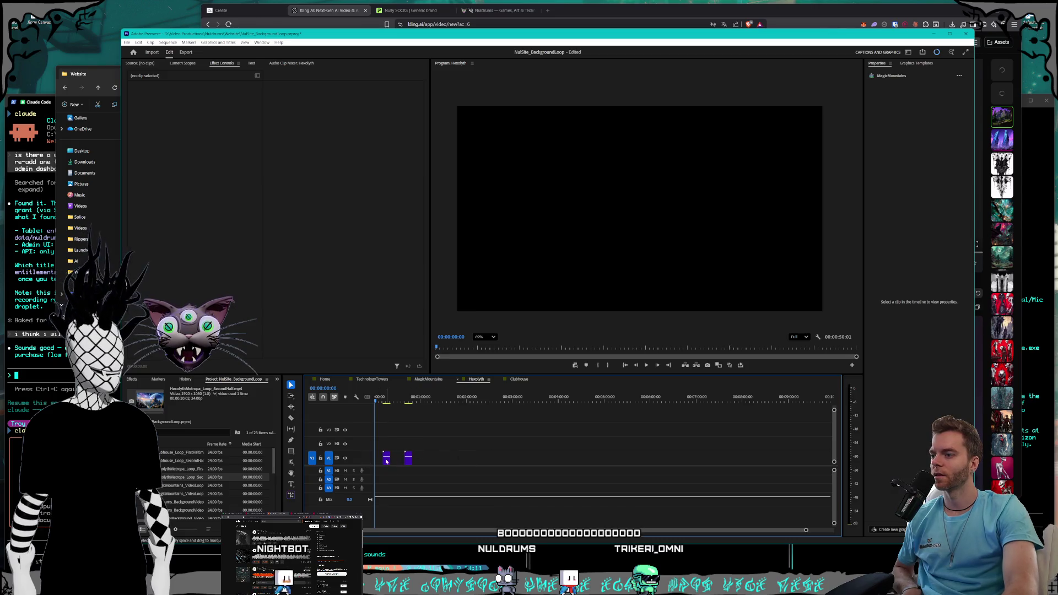
mouse_move(387, 458)
mouse_down()
mouse_move(396, 460)
mouse_move(384, 460)
mouse_up()
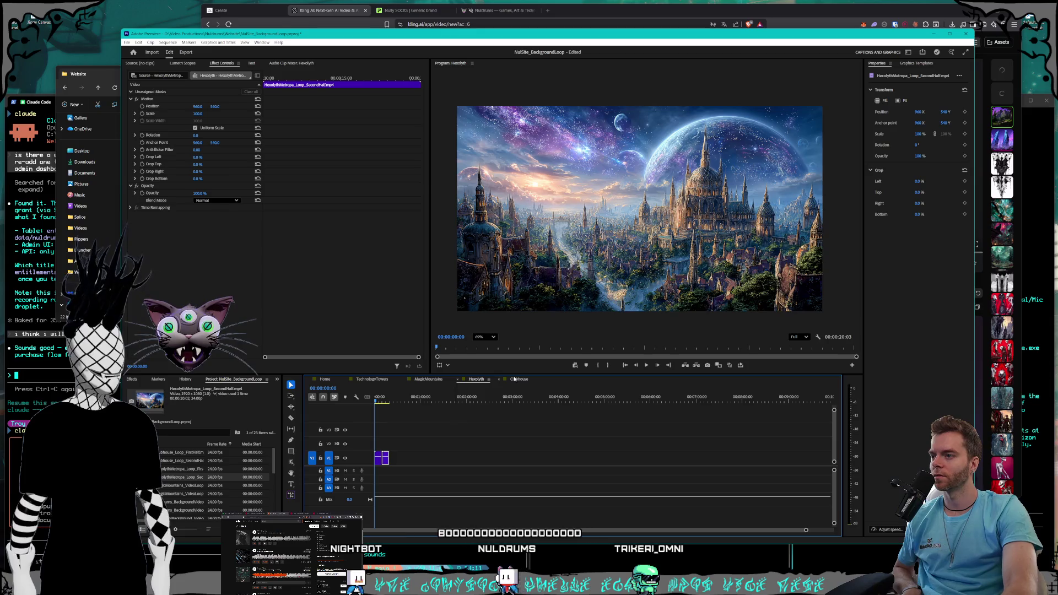
- Move the Clubhouse first-half clip to the start of its sequence
click(520, 379)
click(387, 459)
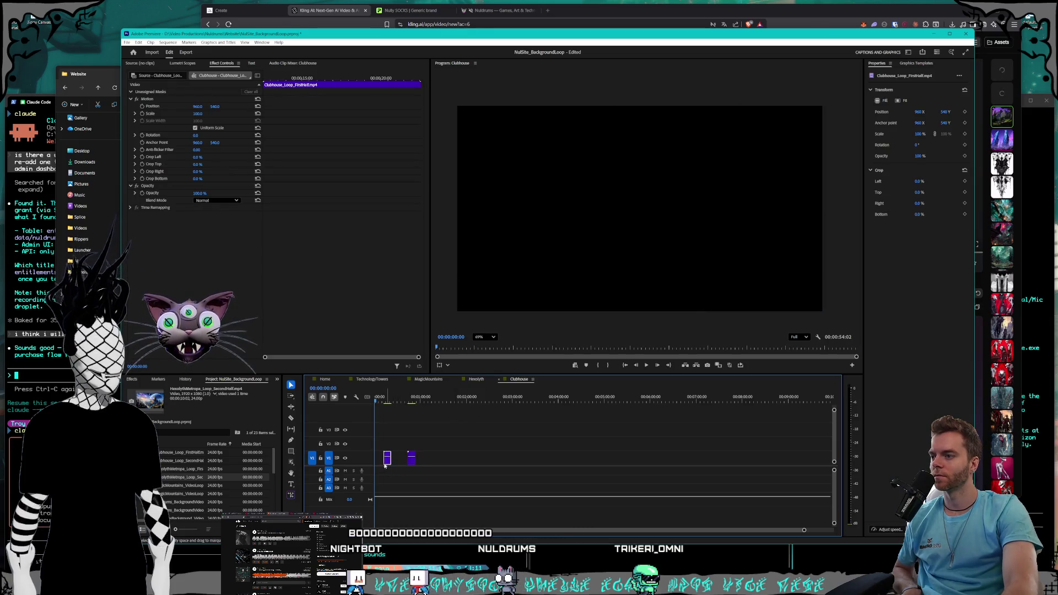
mouse_move(377, 462)
mouse_down()
mouse_move(412, 462)
mouse_move(384, 462)
mouse_up()
- Close the gap between the two Clubhouse halves and play the sequence
click(377, 402)
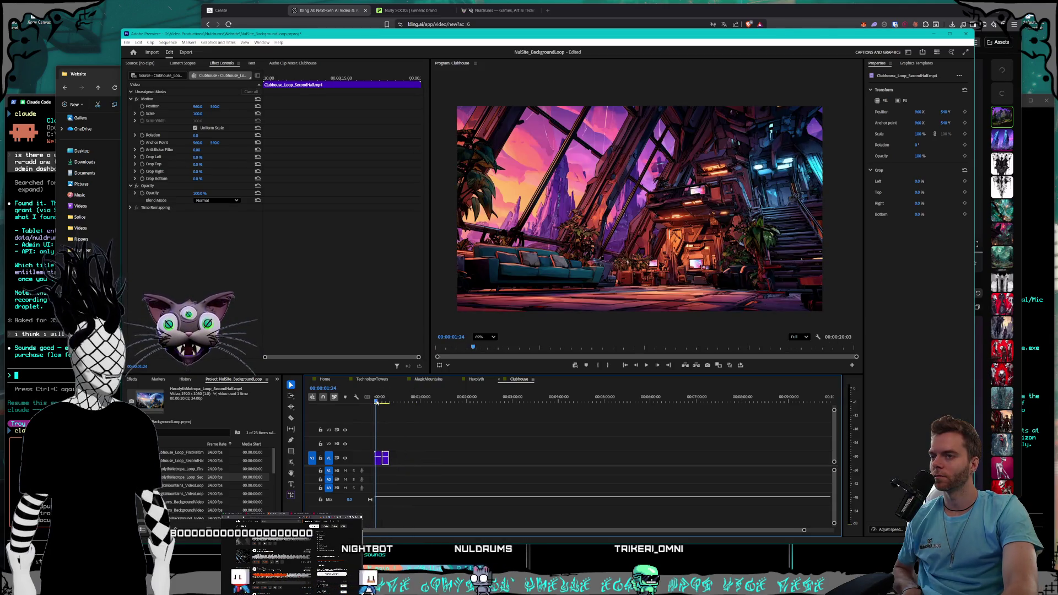
click(646, 365)
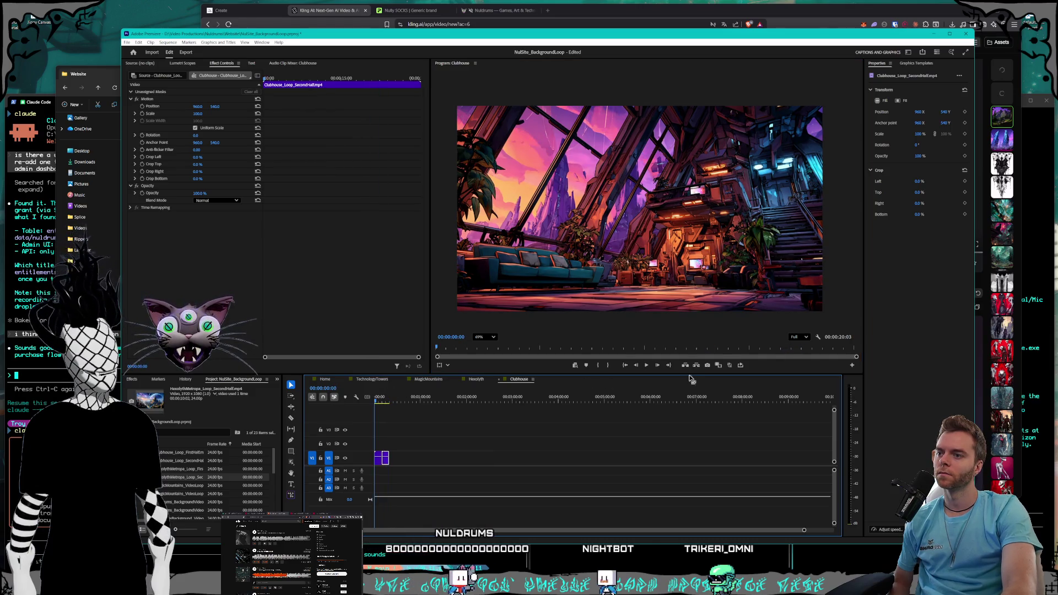
click(646, 367)
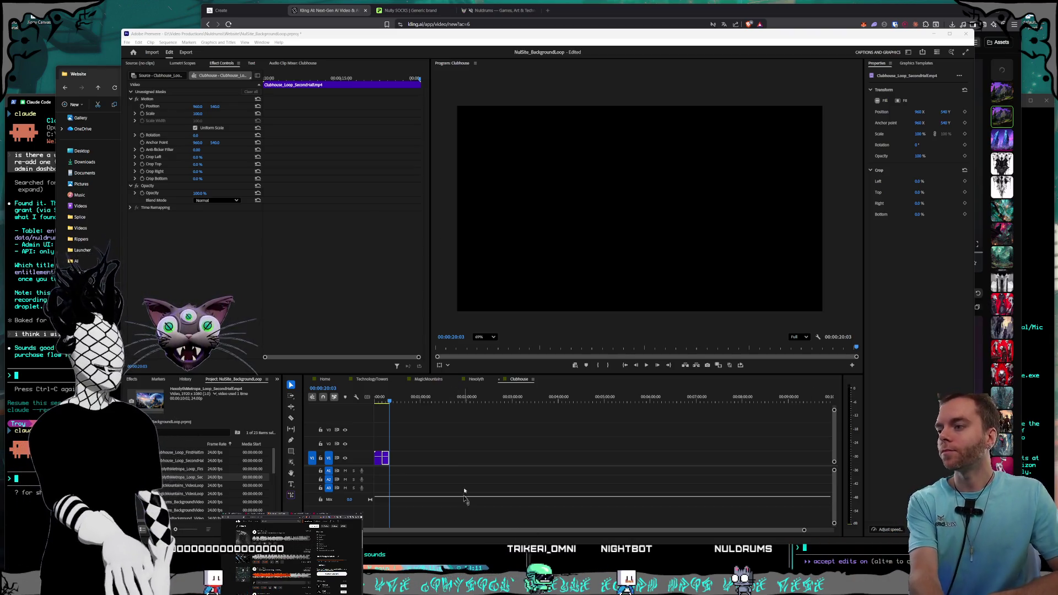
- Replay the Clubhouse sequence from the start to check the loop
click(379, 403)
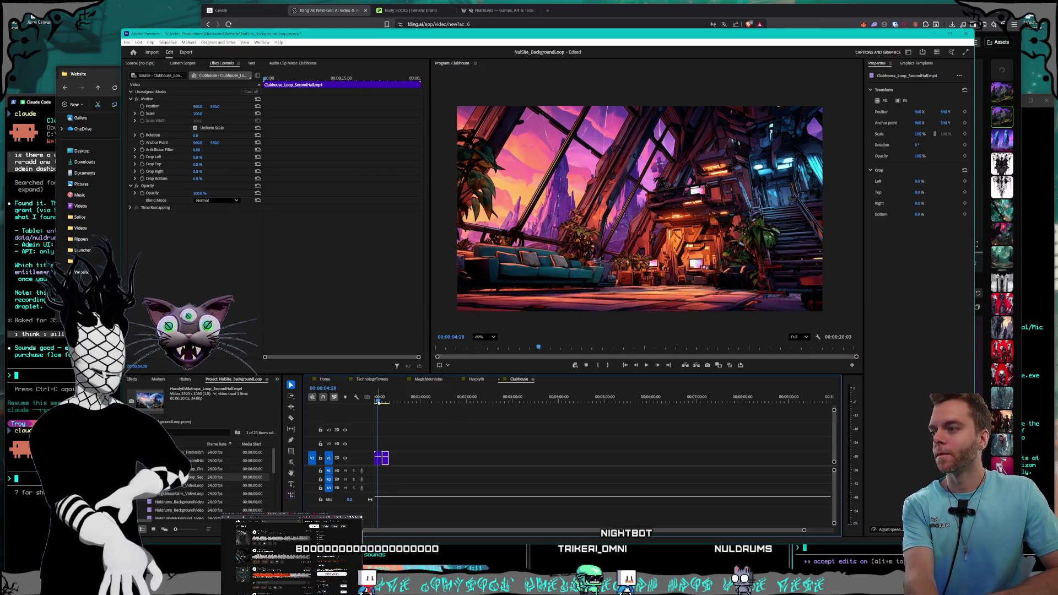
key(Home)
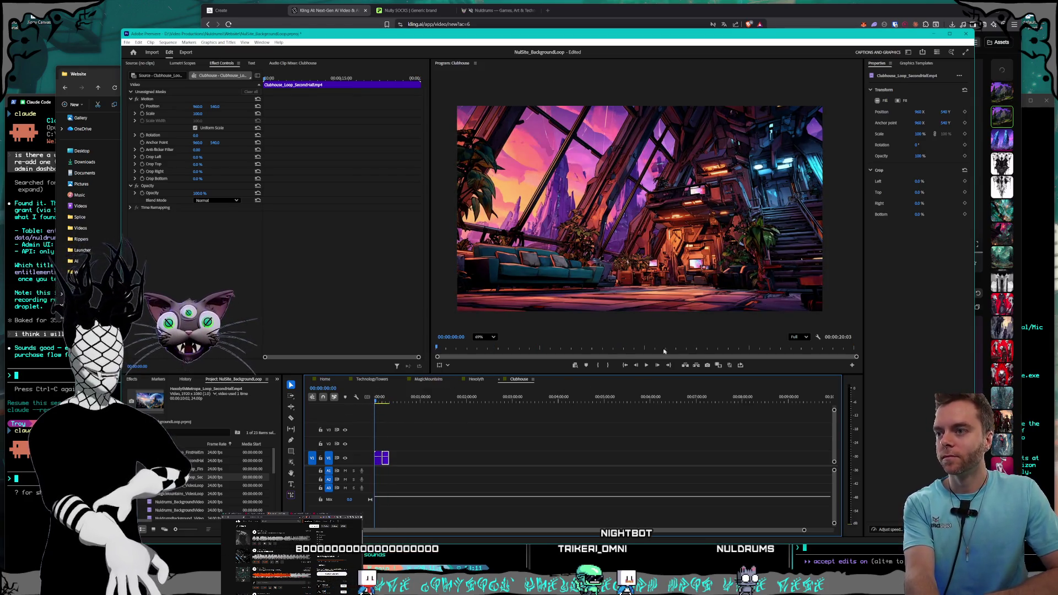
click(647, 365)
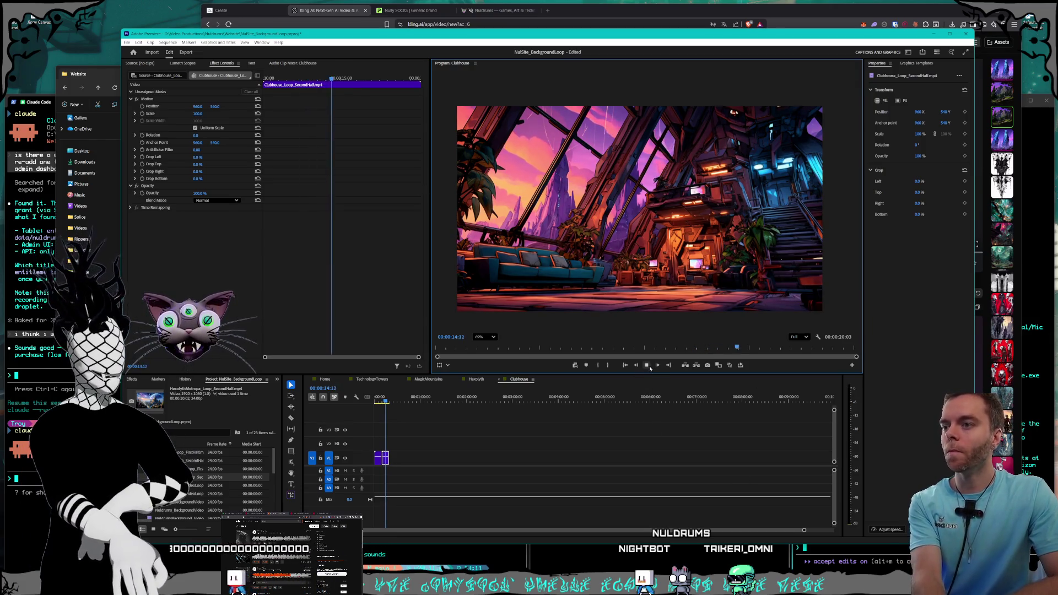
click(476, 379)
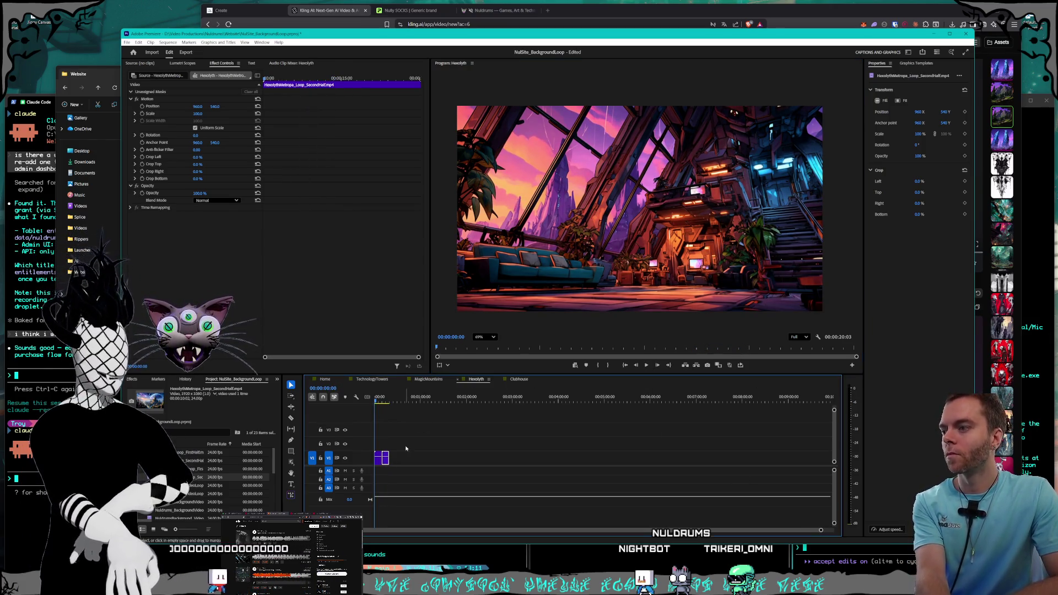
- Play the Hexolyth sequence through from the start and return to the beginning
drag(377, 402, 375, 402)
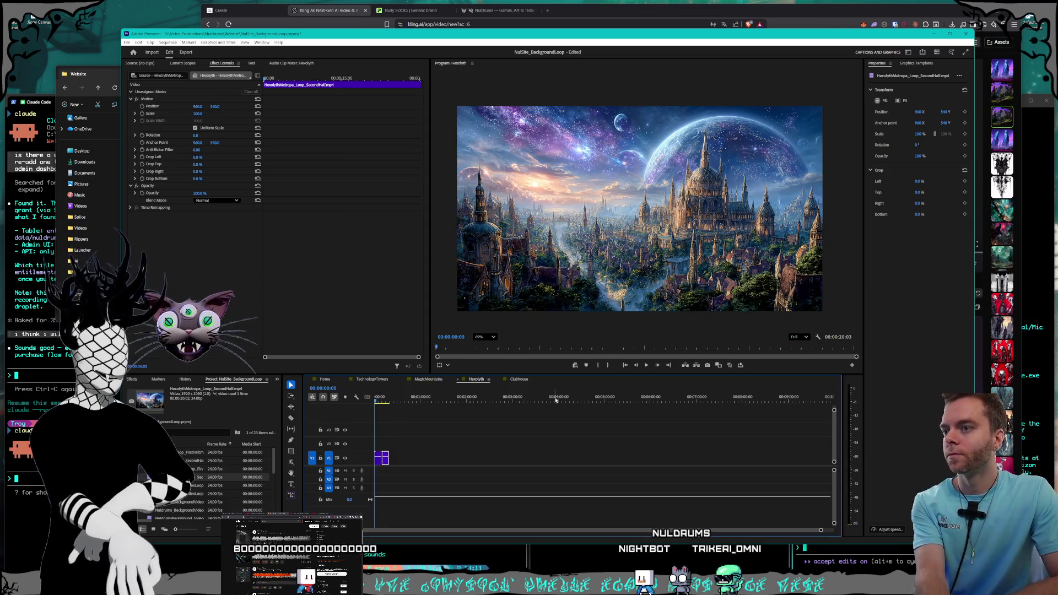
key(space)
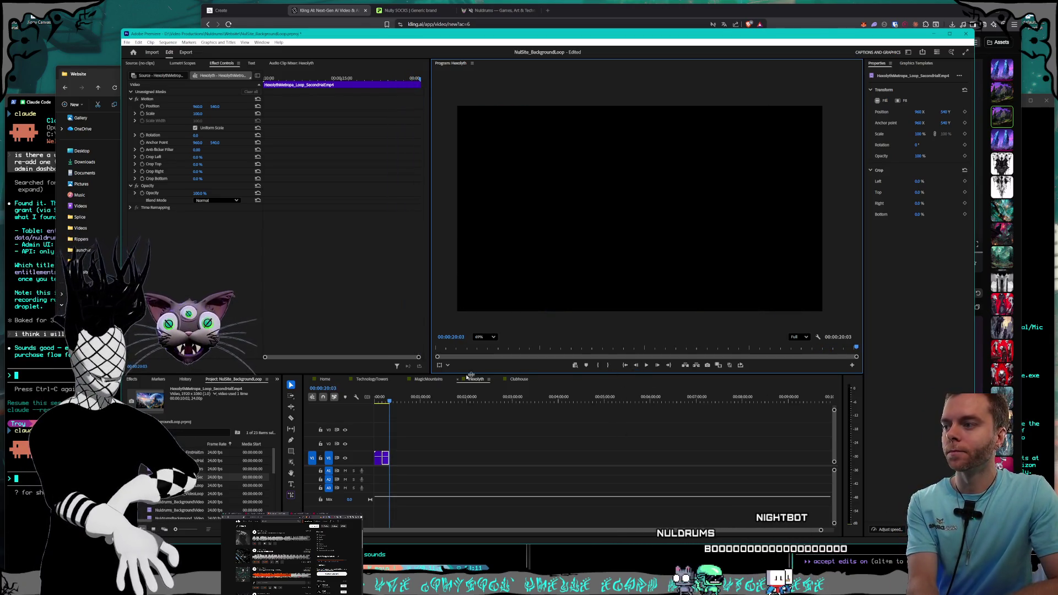
key(Home)
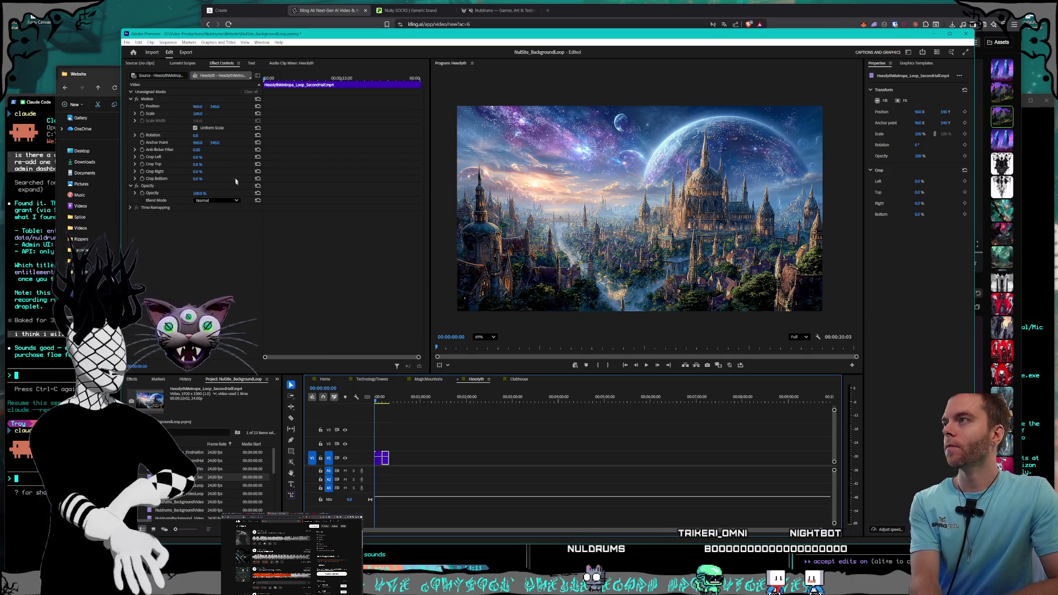
- Save the Premiere Pro project with File > Save
click(126, 43)
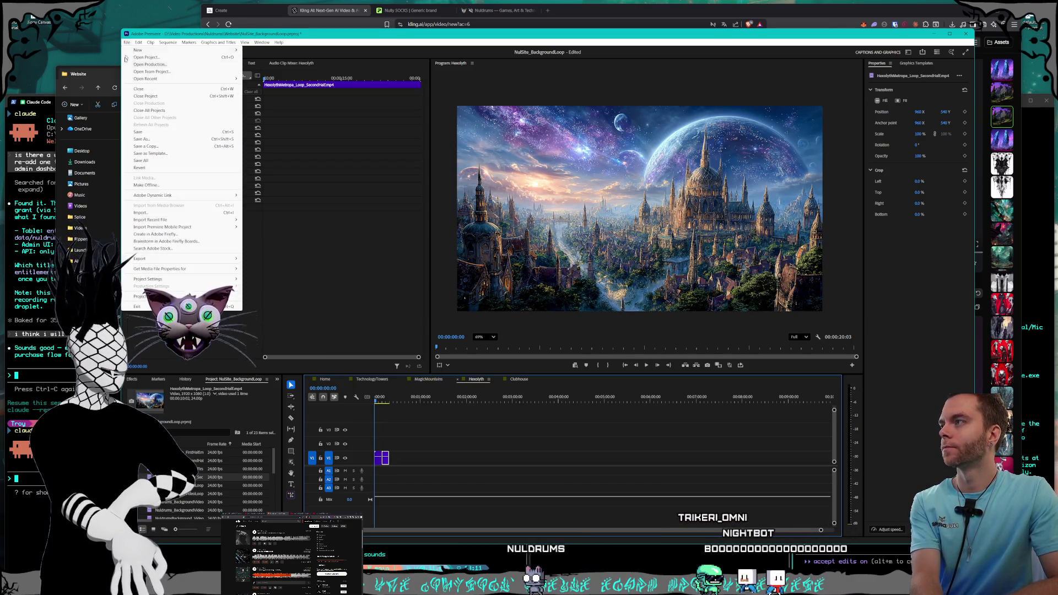
click(149, 133)
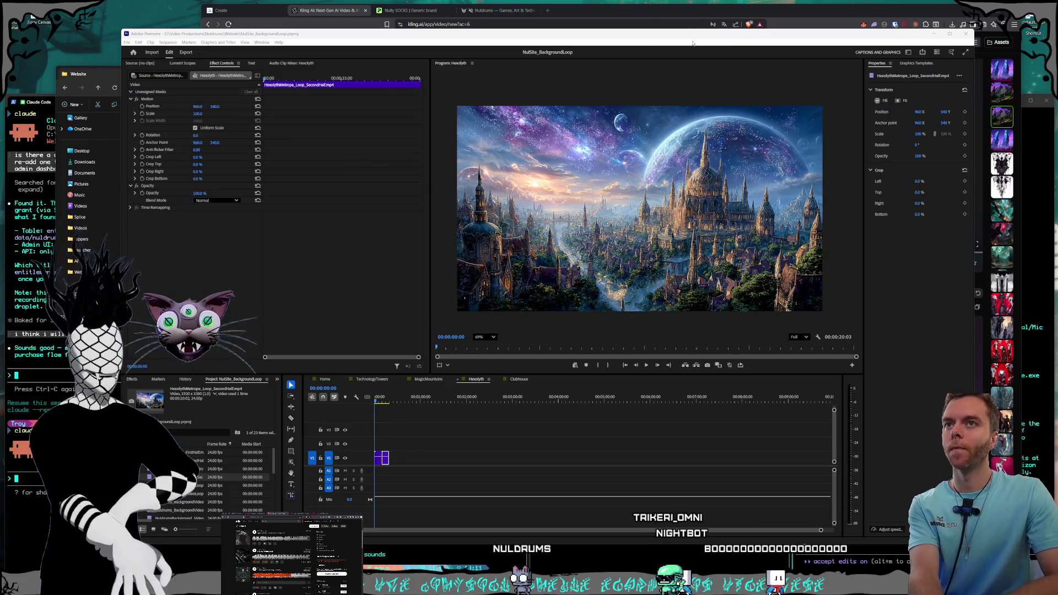
click(992, 82)
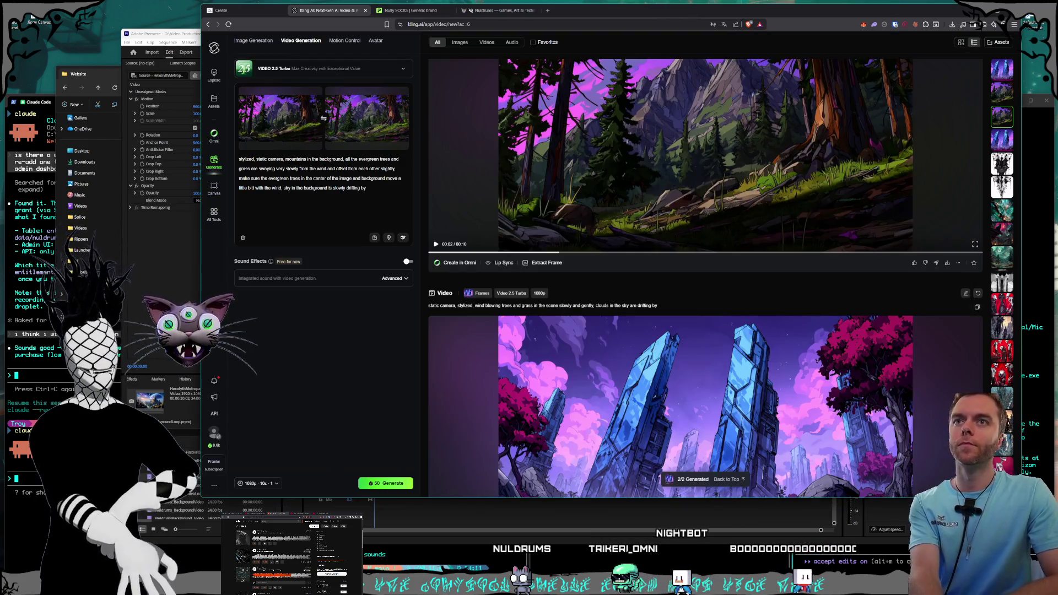
- Open the long-prompt forest video and pause and resume it to review
click(999, 90)
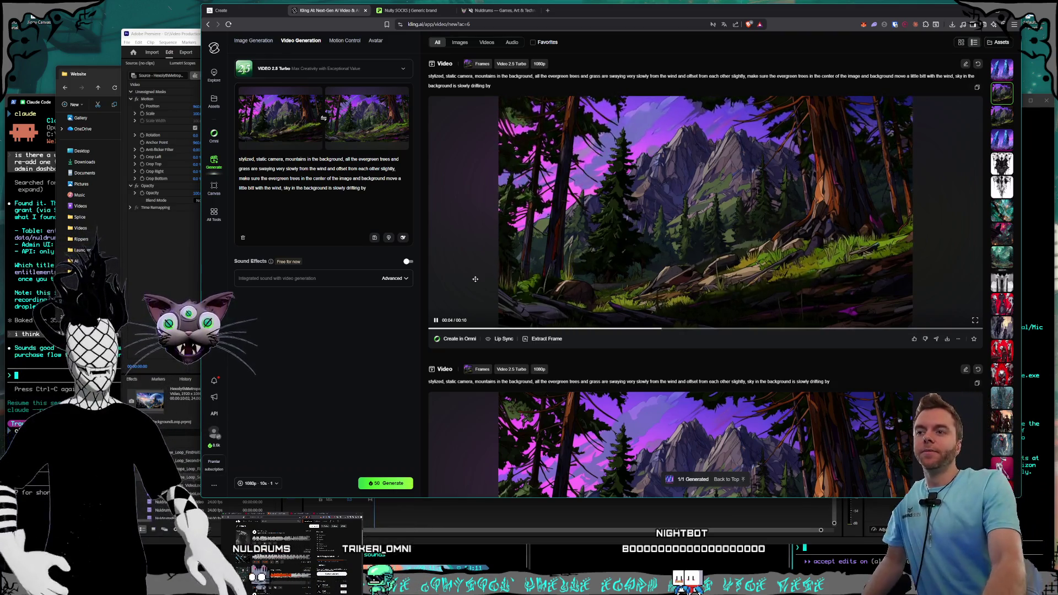
click(475, 279)
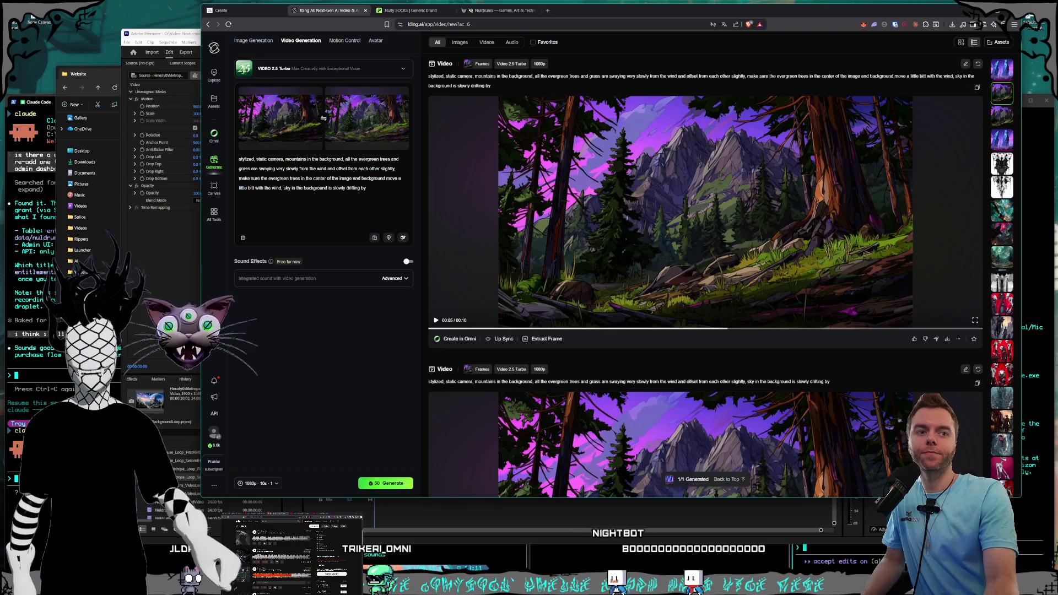
click(633, 227)
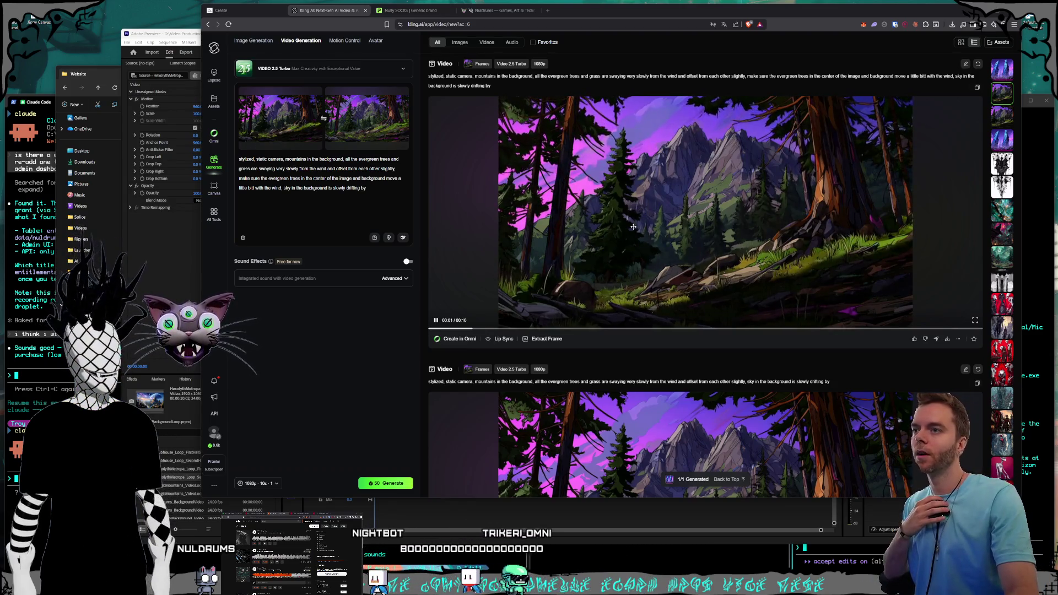
- Replay the blue monolith video and open its detail view
scroll(639, 221, up, 3)
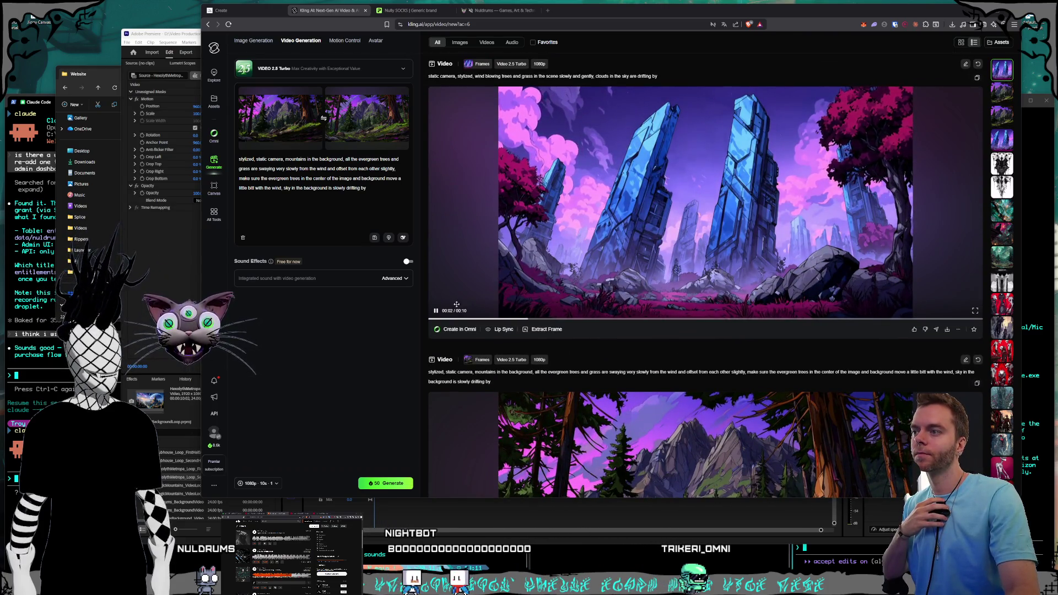
click(435, 318)
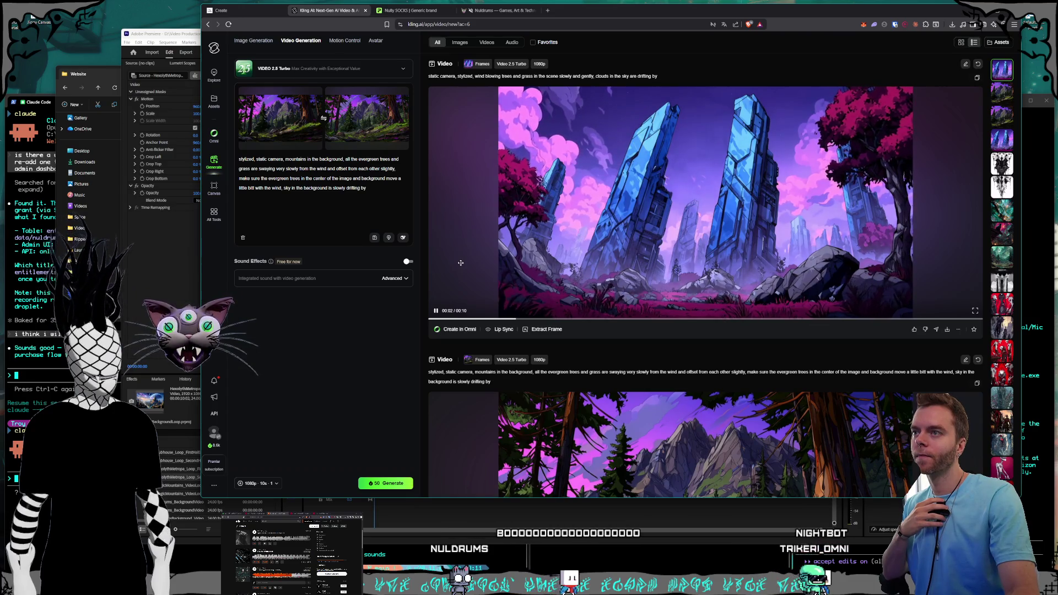
mouse_move(461, 263)
mouse_down()
mouse_move(433, 309)
mouse_move(482, 226)
mouse_up()
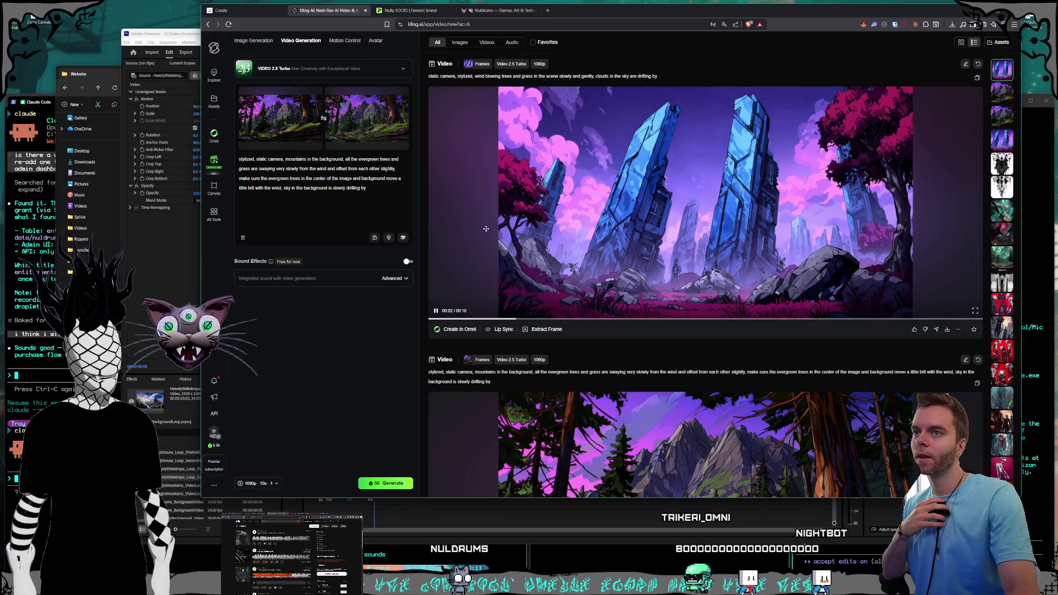
click(486, 229)
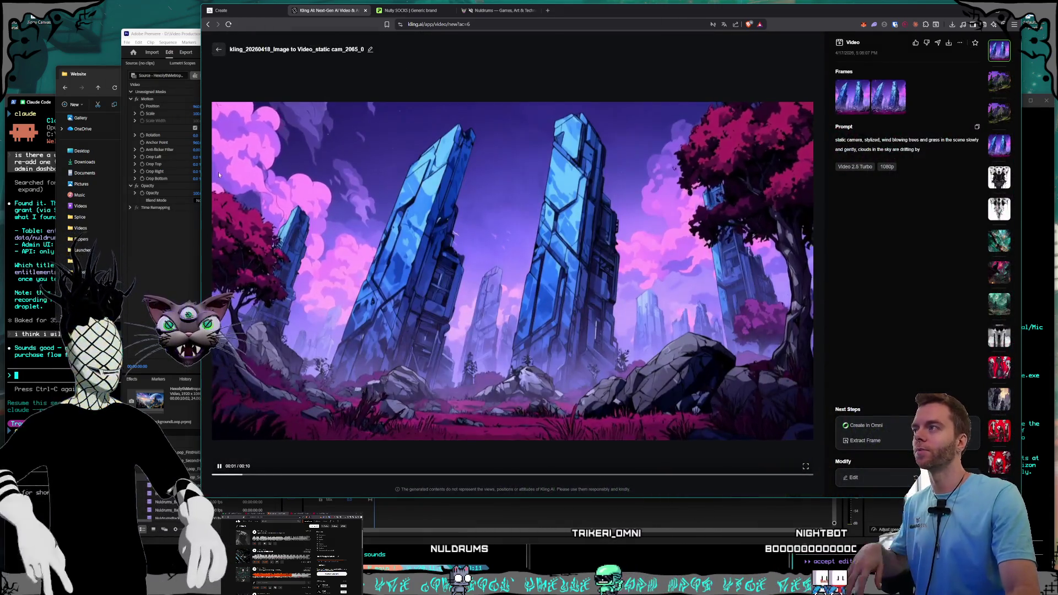
- Close the monolith video's detail view with Esc to return to the Video Generation feed
key(Escape)
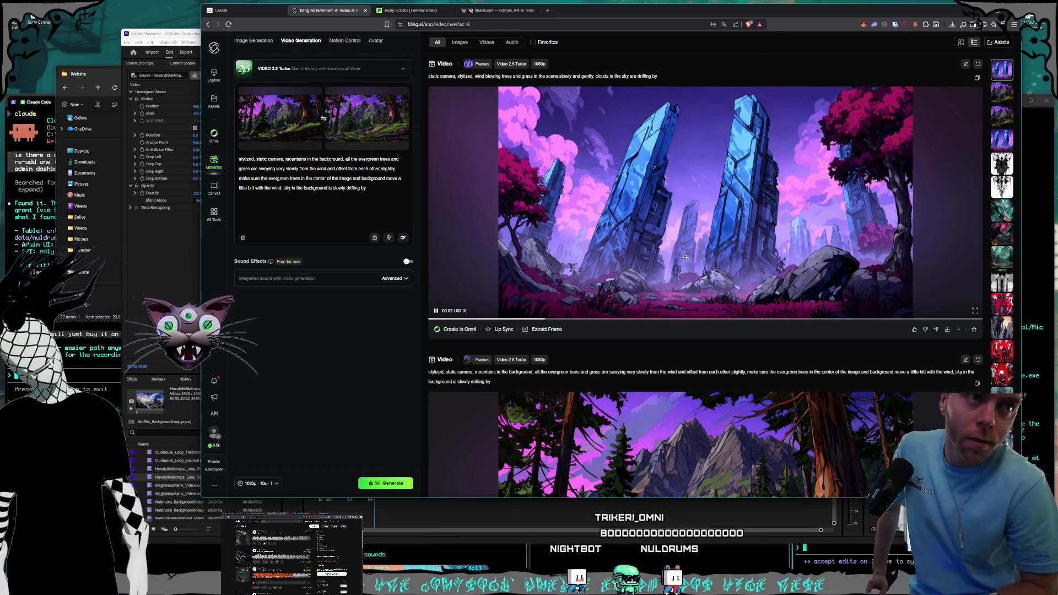
- Download the blue monolith clip, replacing TechnologyTowers_Loop_SecondHalf.mp4 in the Website folder
click(686, 258)
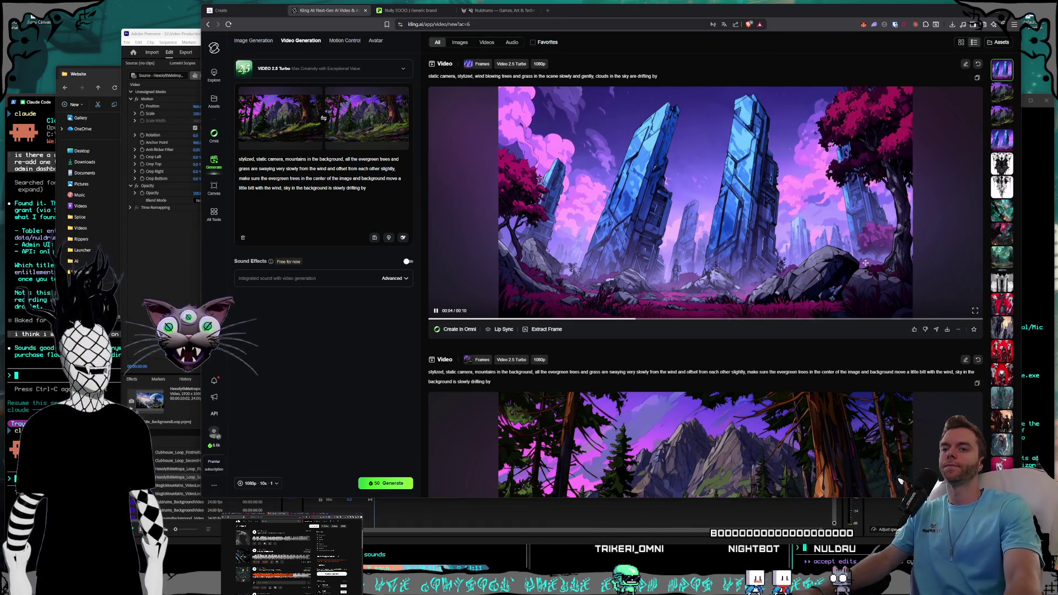
click(947, 329)
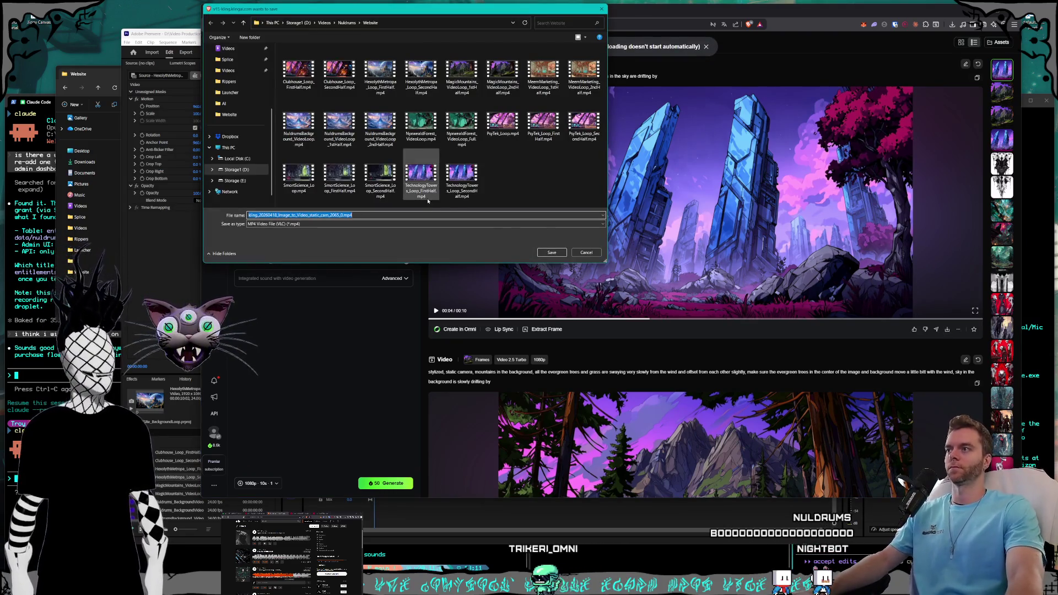
click(462, 175)
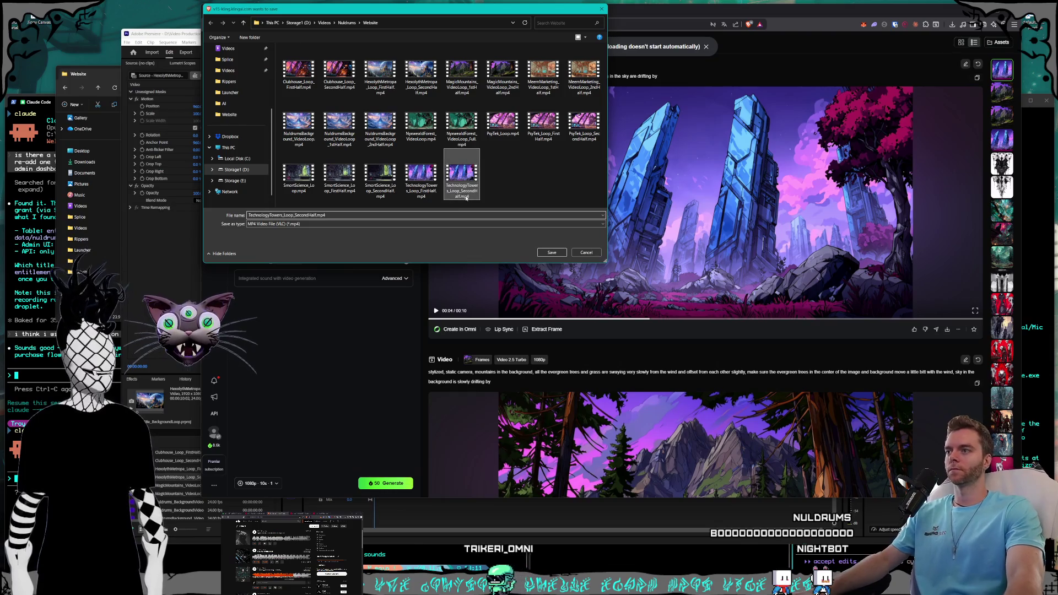
click(551, 253)
click(527, 291)
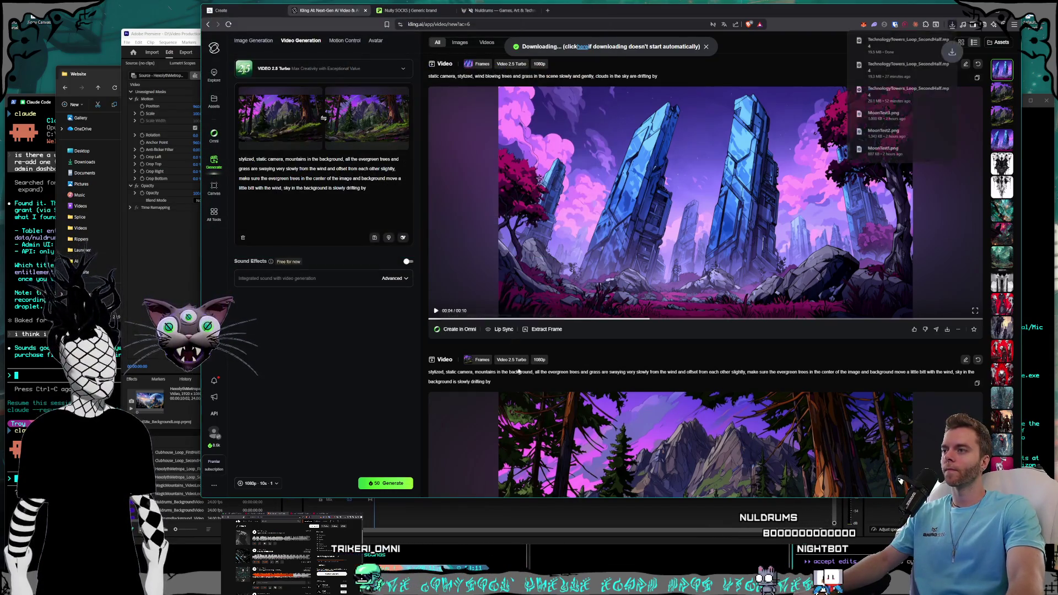
click(167, 269)
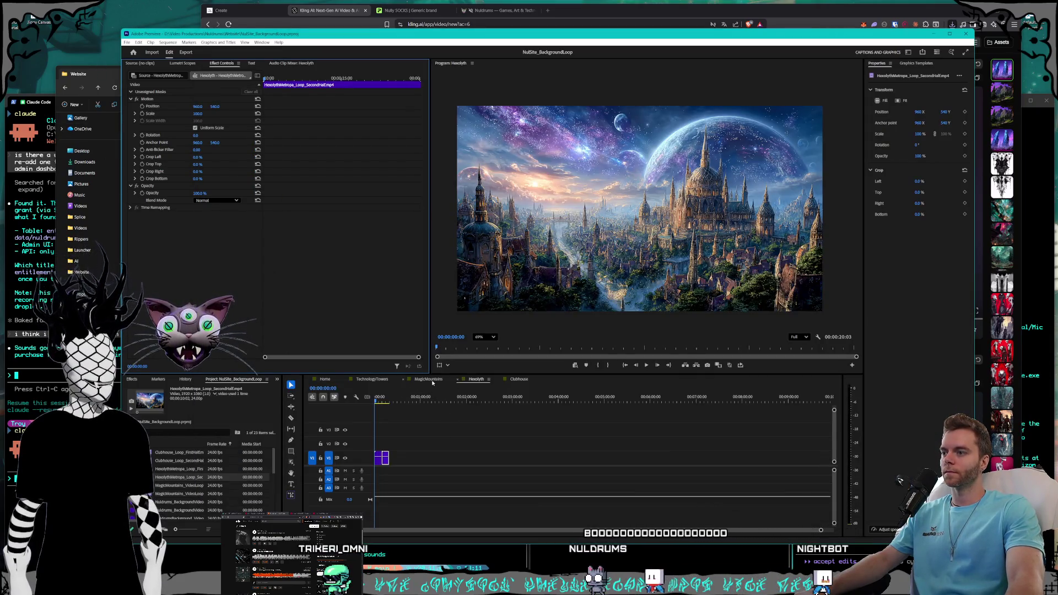
- In TechnologyTowers, swap the old SecondHalf clip for the newly downloaded file on V1
click(372, 379)
click(455, 401)
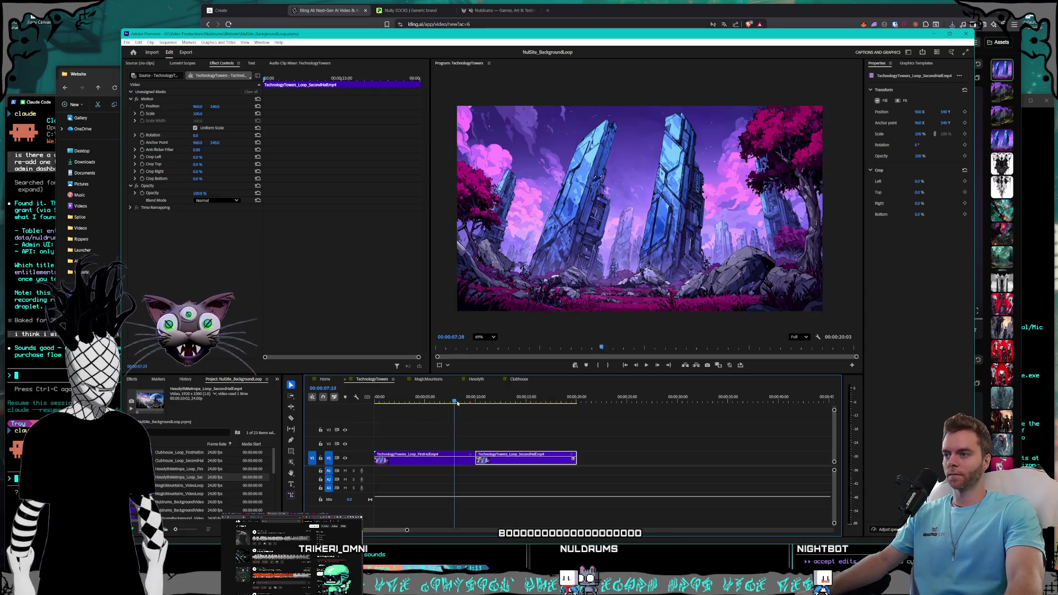
mouse_move(457, 404)
mouse_down()
mouse_move(513, 403)
mouse_move(436, 403)
mouse_up()
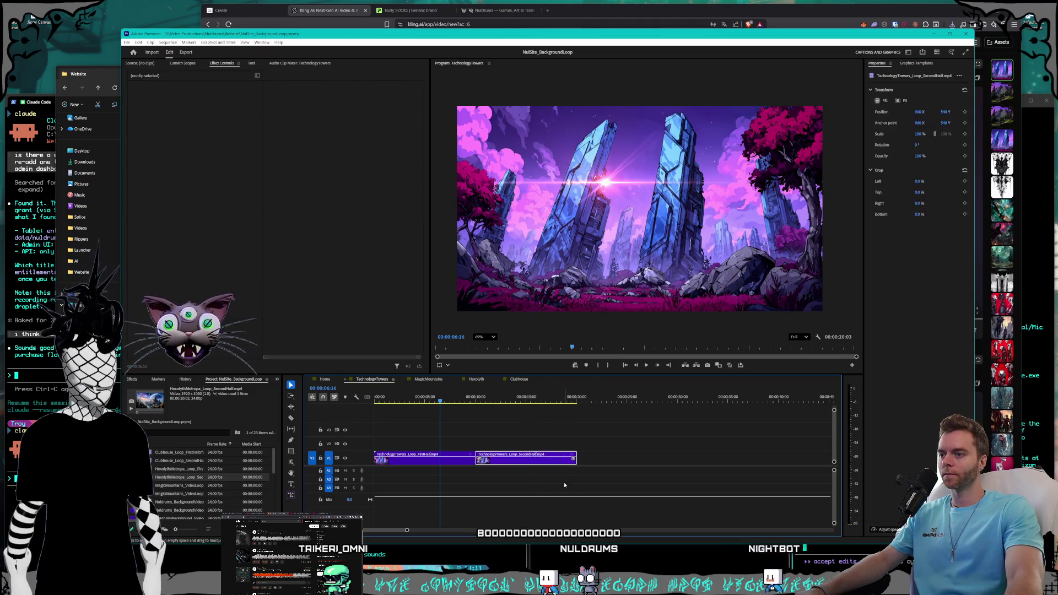
key(Delete)
click(96, 75)
mouse_move(313, 220)
mouse_down()
mouse_move(500, 436)
mouse_move(487, 461)
mouse_up()
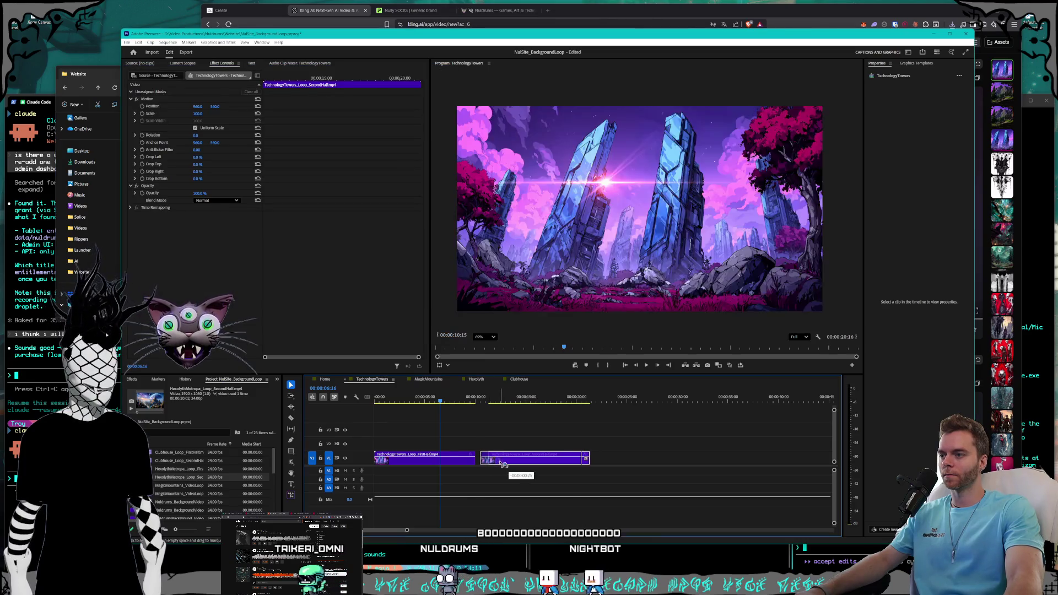
- Play across the join between the halves, then play the whole sequence from the start
click(647, 365)
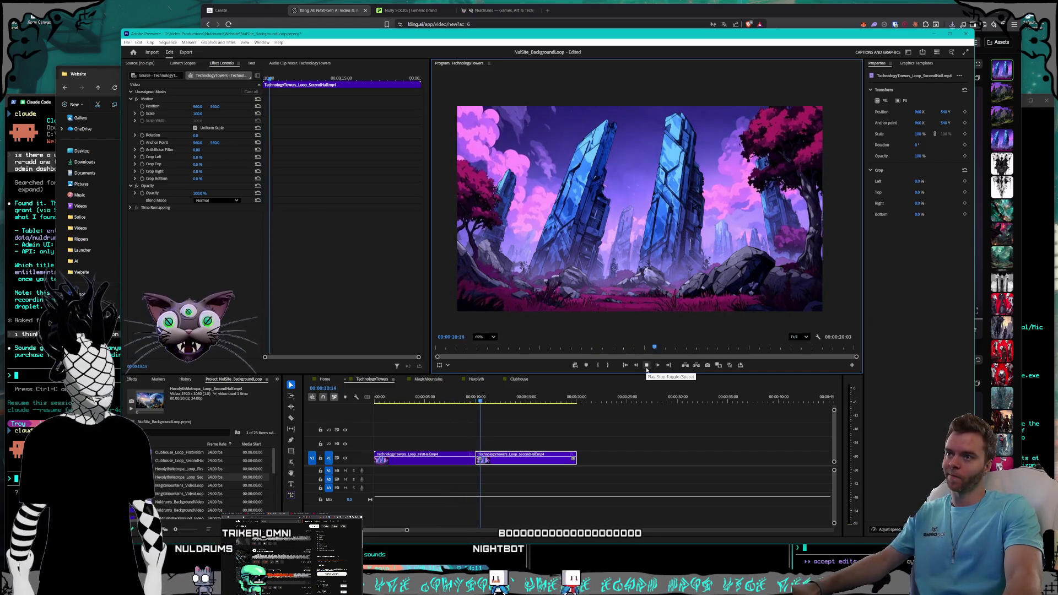
click(647, 369)
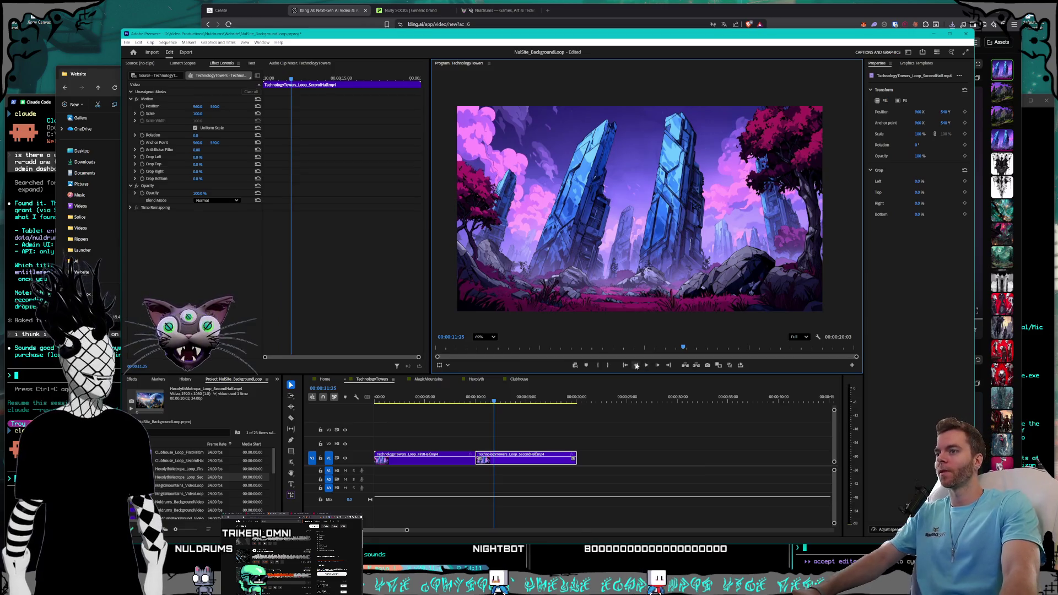
click(466, 398)
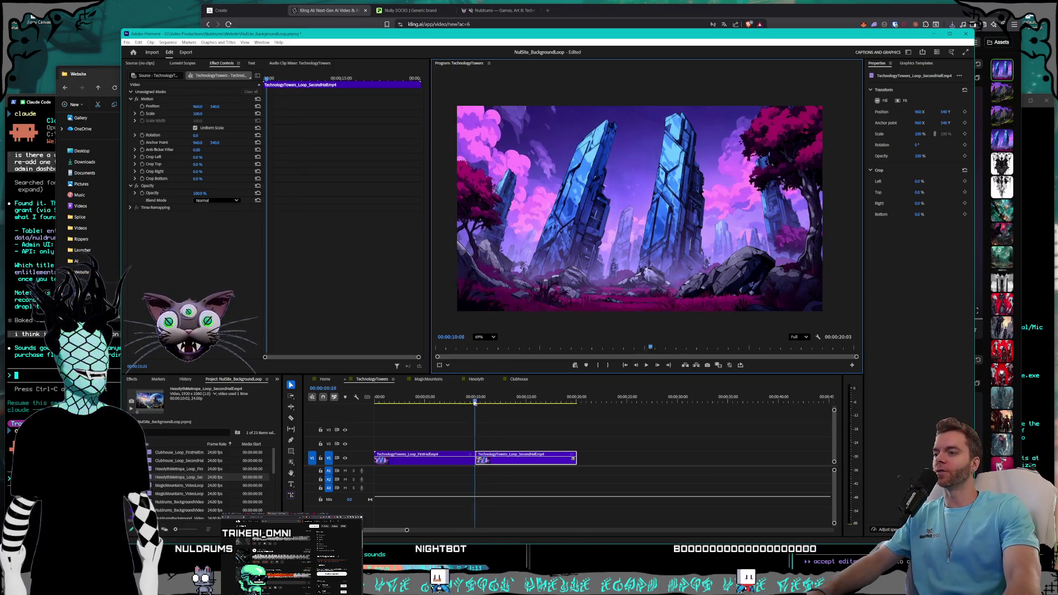
click(646, 368)
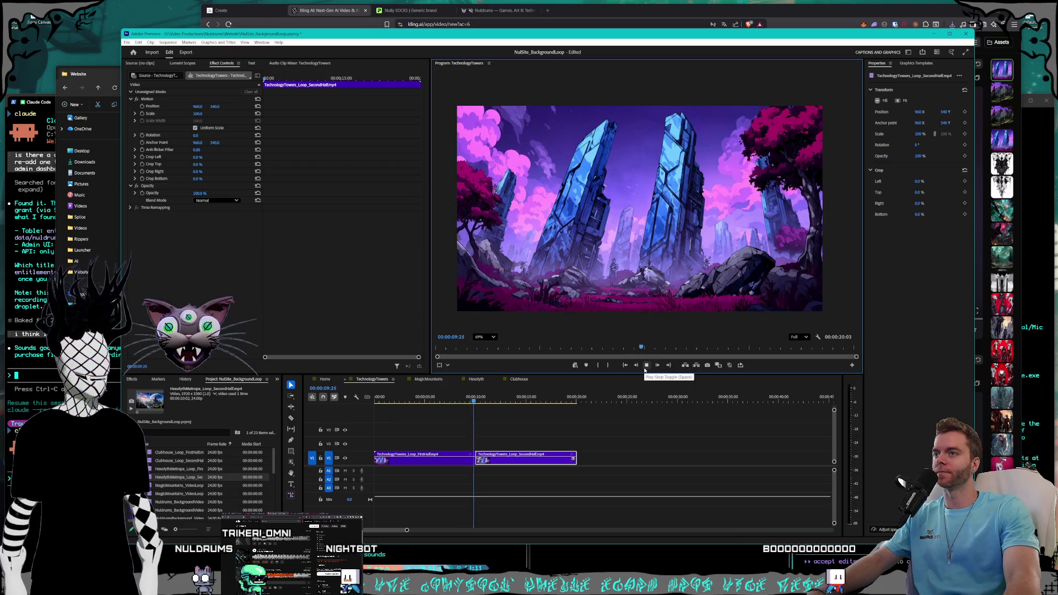
click(653, 403)
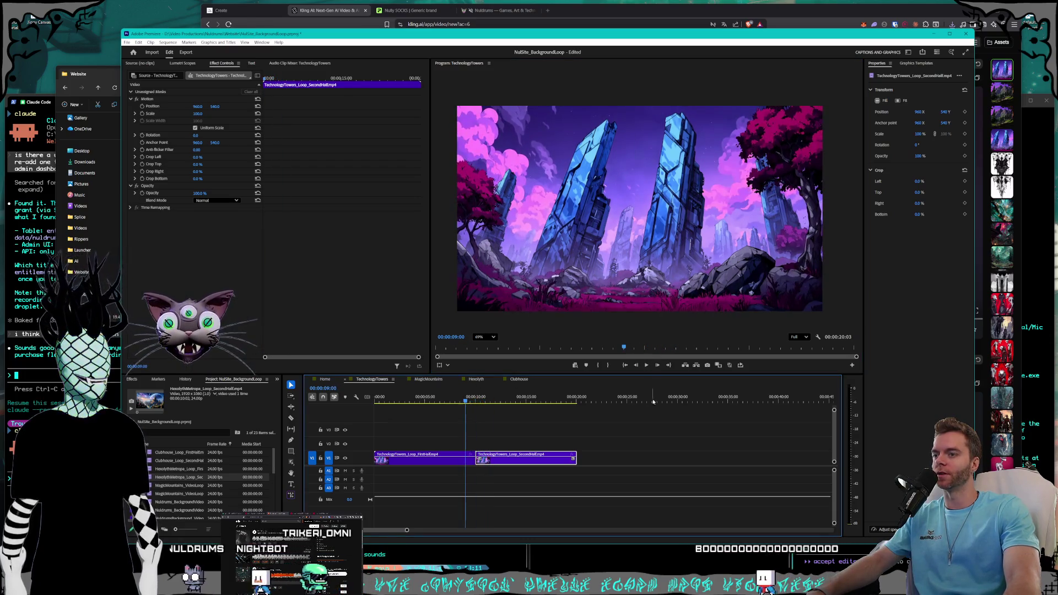
click(647, 366)
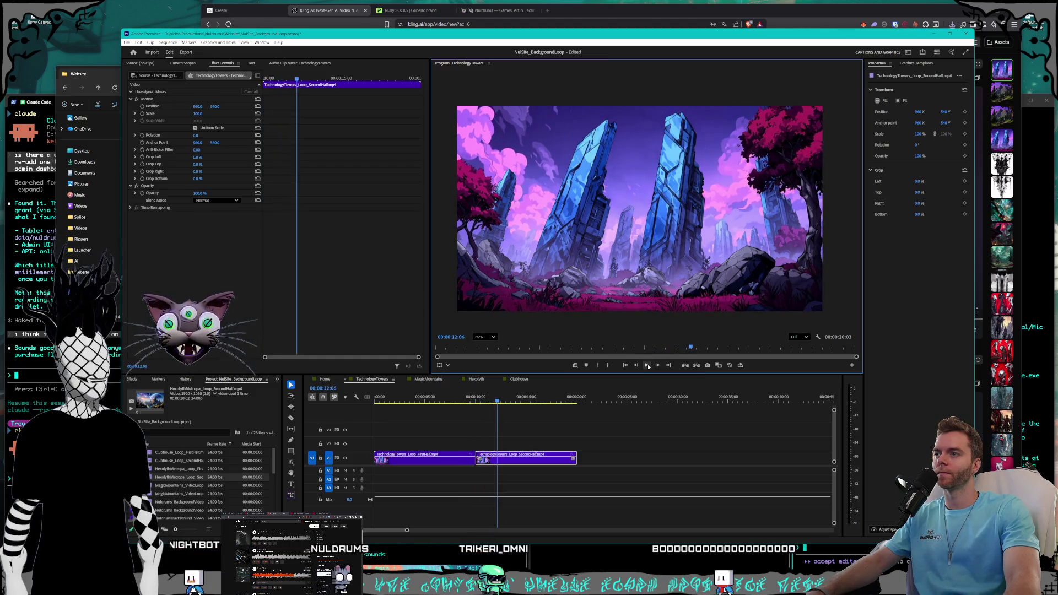
key(Home)
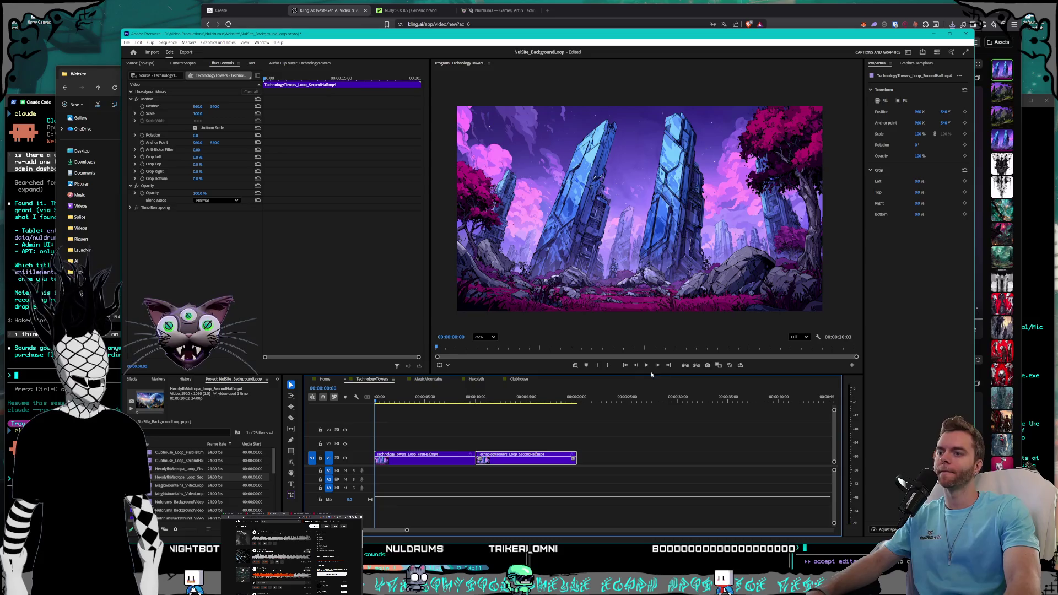
click(647, 366)
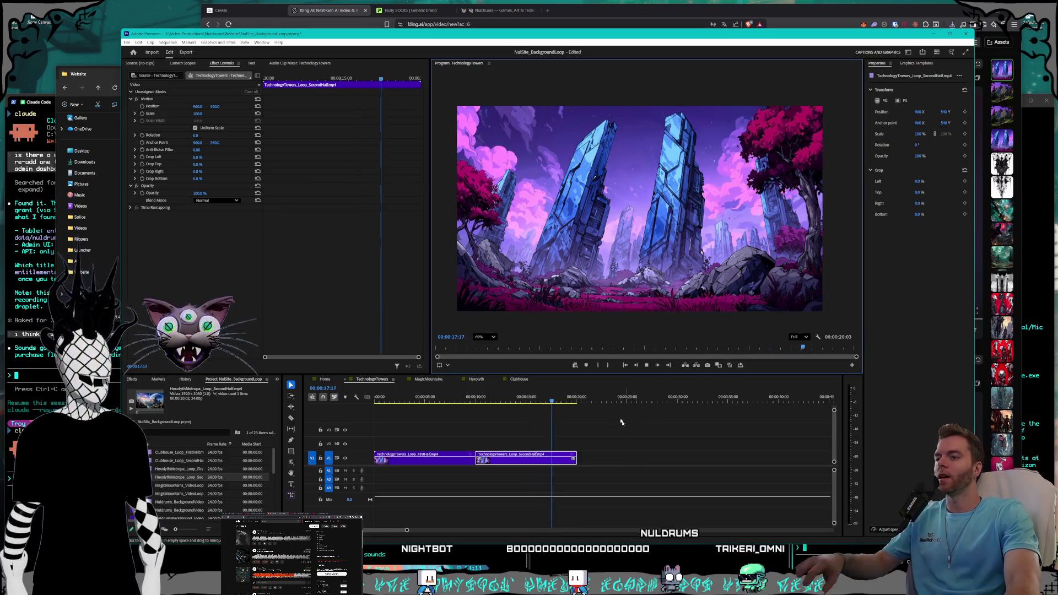
click(631, 11)
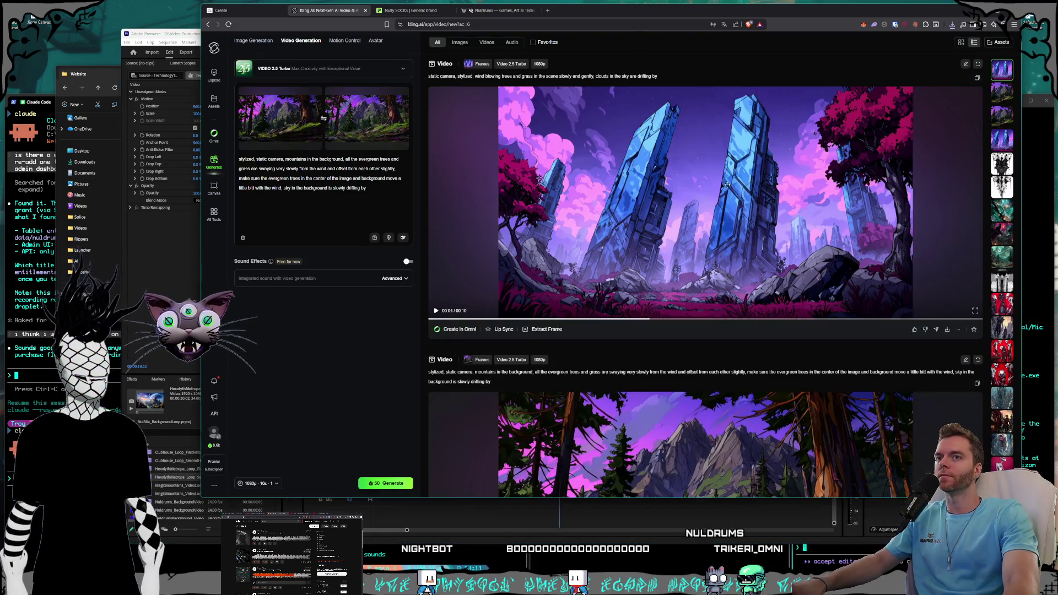
- Finish viewing the forest-mountain clip in Kling AI and return to Premiere Pro
scroll(786, 272, down, 4)
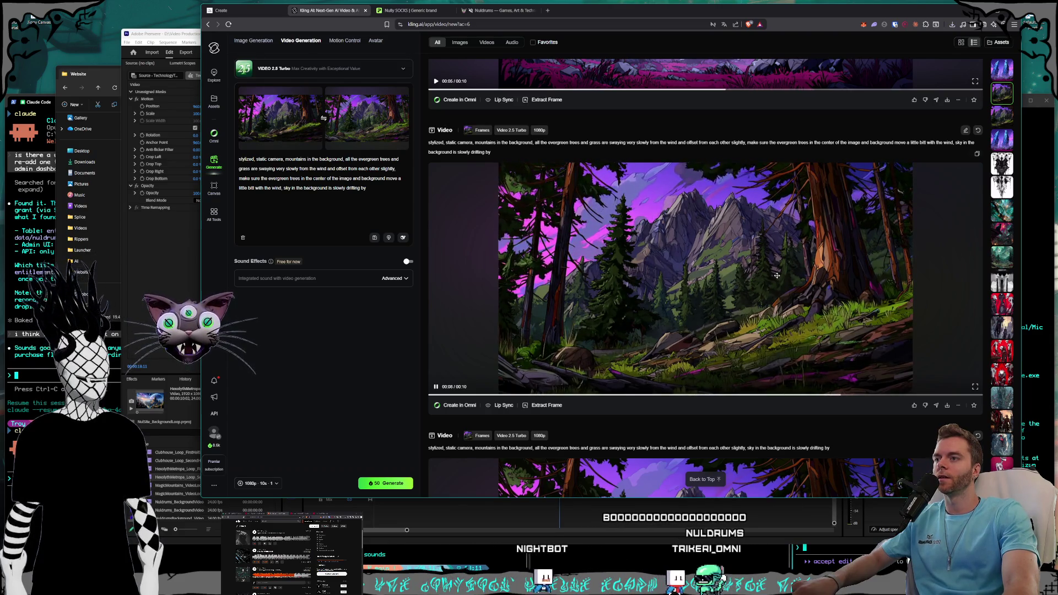
click(186, 50)
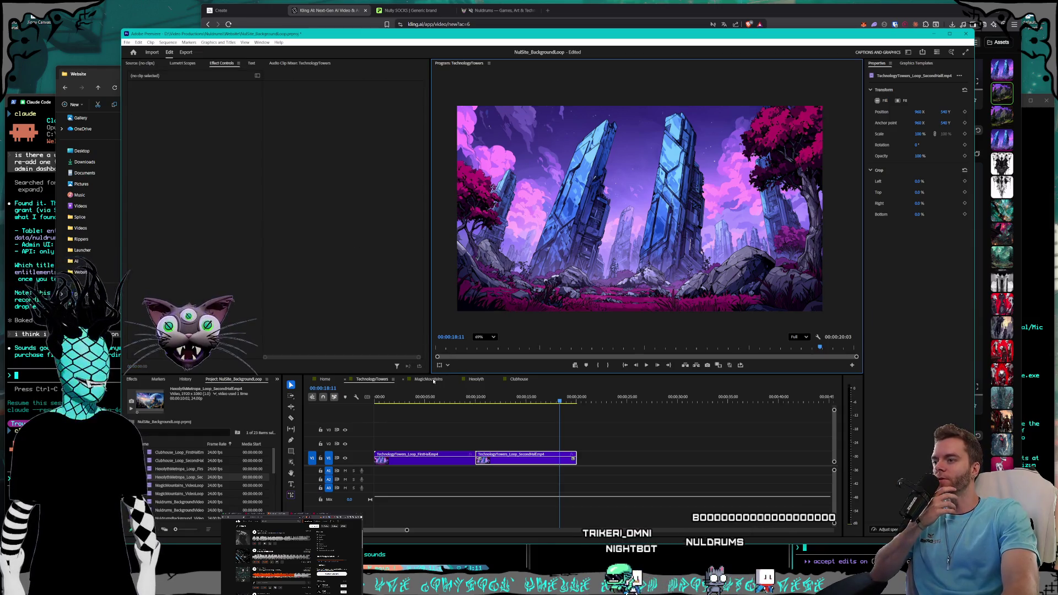
- Scrub through the MagicMountains sequence to check it, then return to its start
click(429, 379)
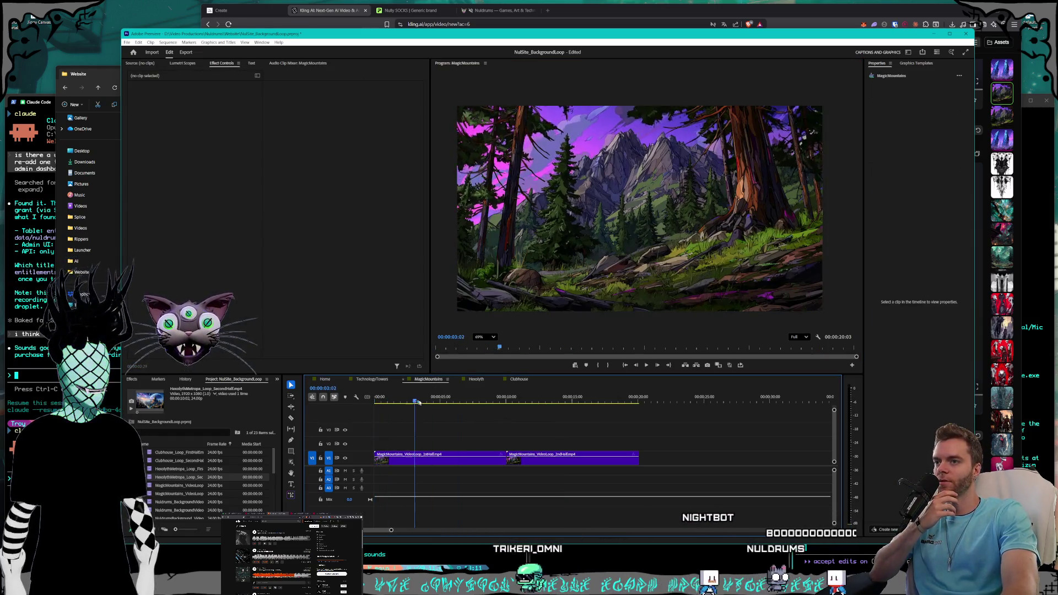
click(446, 403)
mouse_move(447, 404)
mouse_down()
mouse_move(644, 403)
mouse_move(419, 401)
mouse_move(574, 390)
mouse_up()
key(Home)
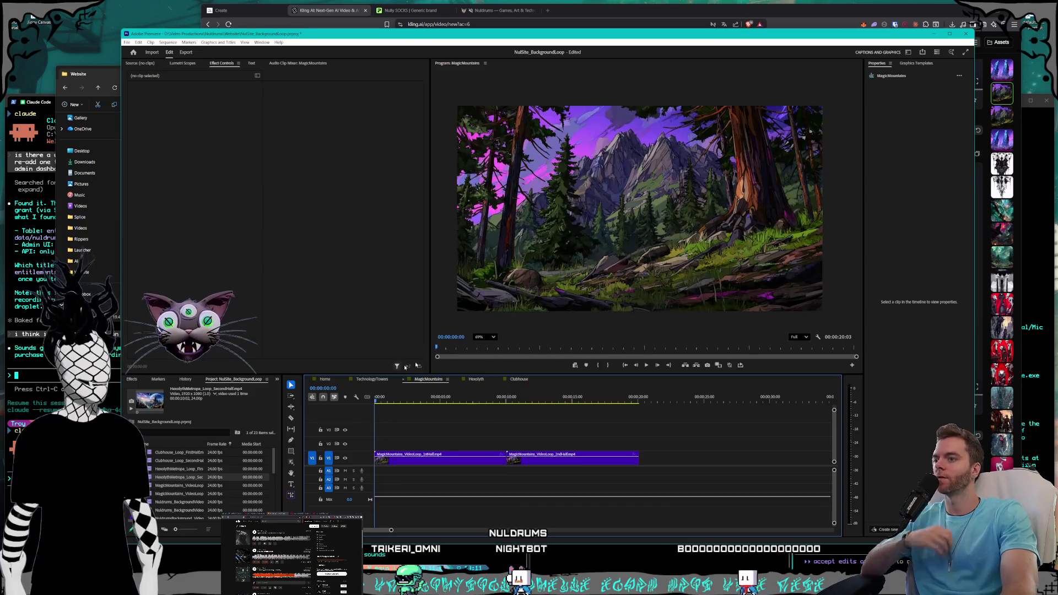
- Open File > Export > Media for the MagicMountains sequence
click(131, 43)
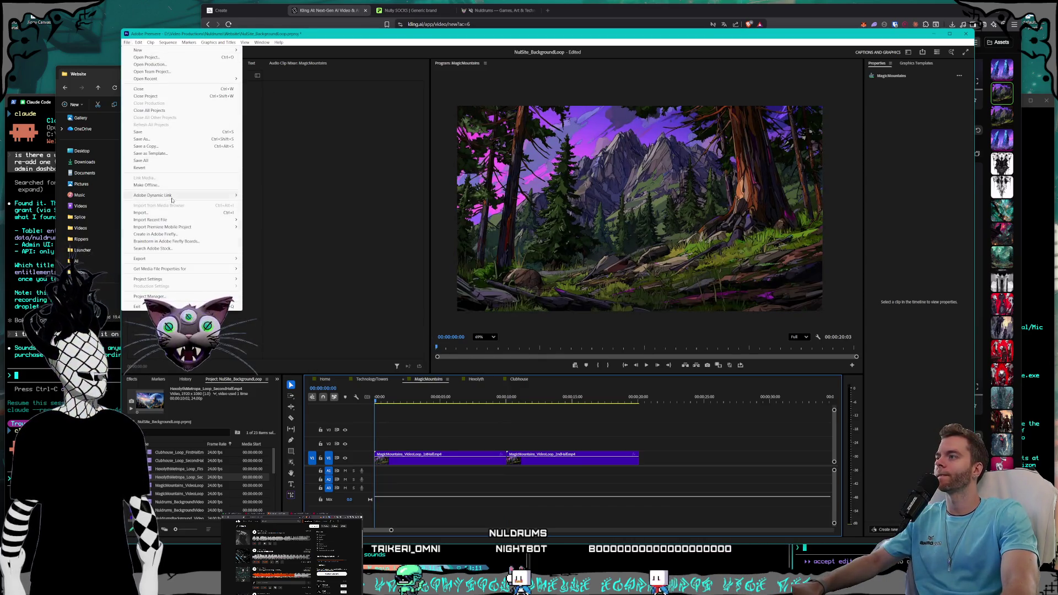
mouse_move(182, 259)
click(259, 259)
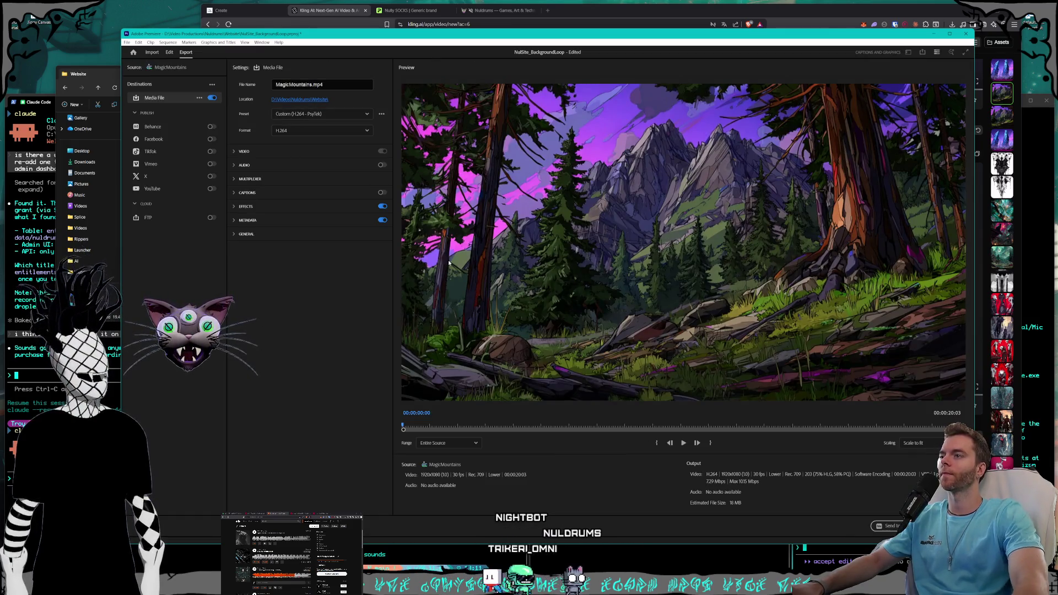
- Export MagicMountains as MagicMountains_VideoLoop.mp4 into the Website folder
click(447, 184)
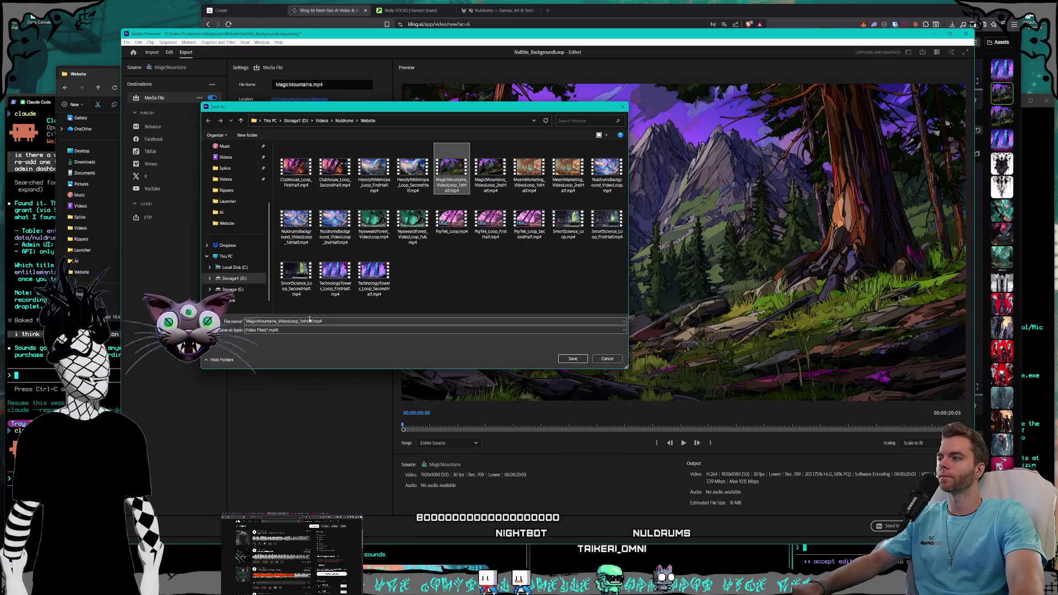
double_click(310, 321)
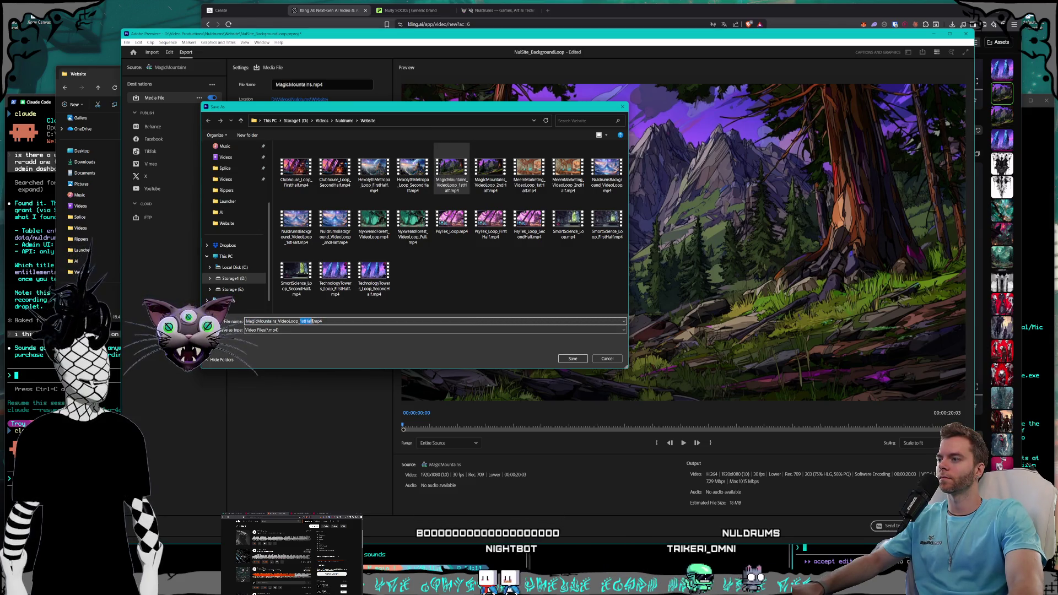
key(BackSpace)
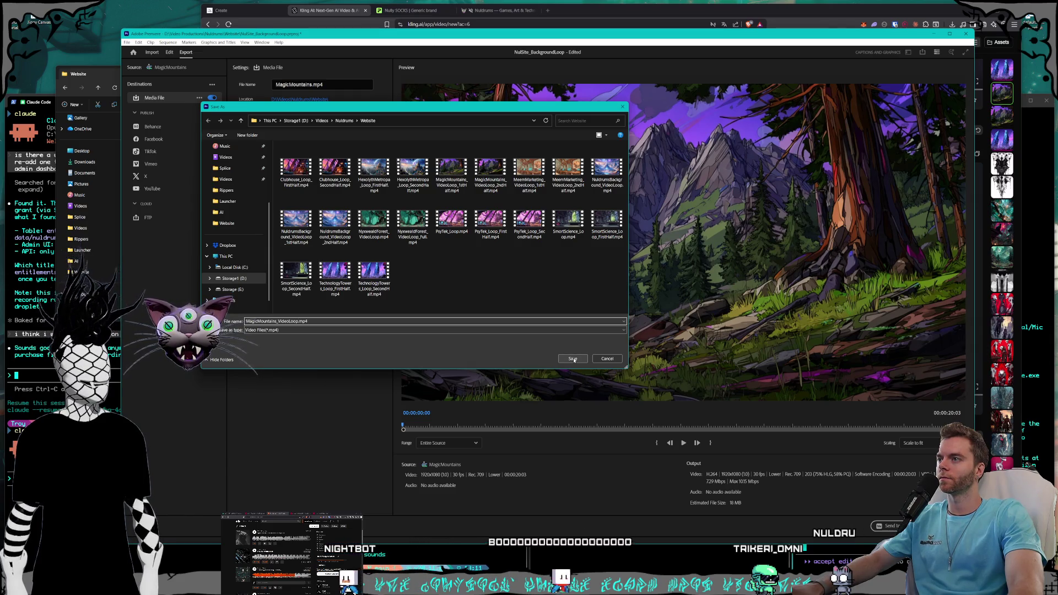
click(573, 358)
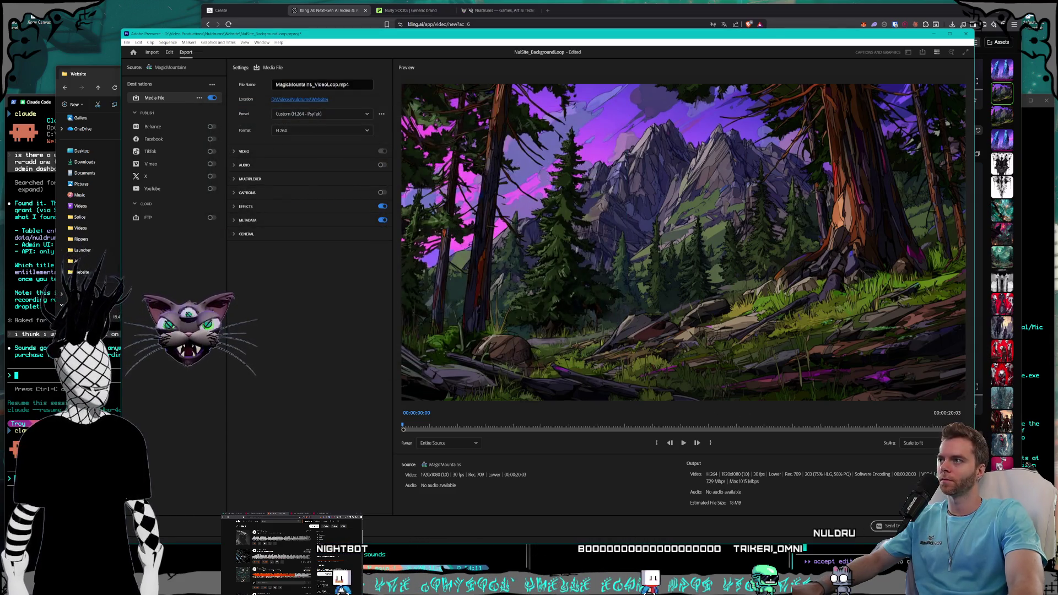
click(940, 525)
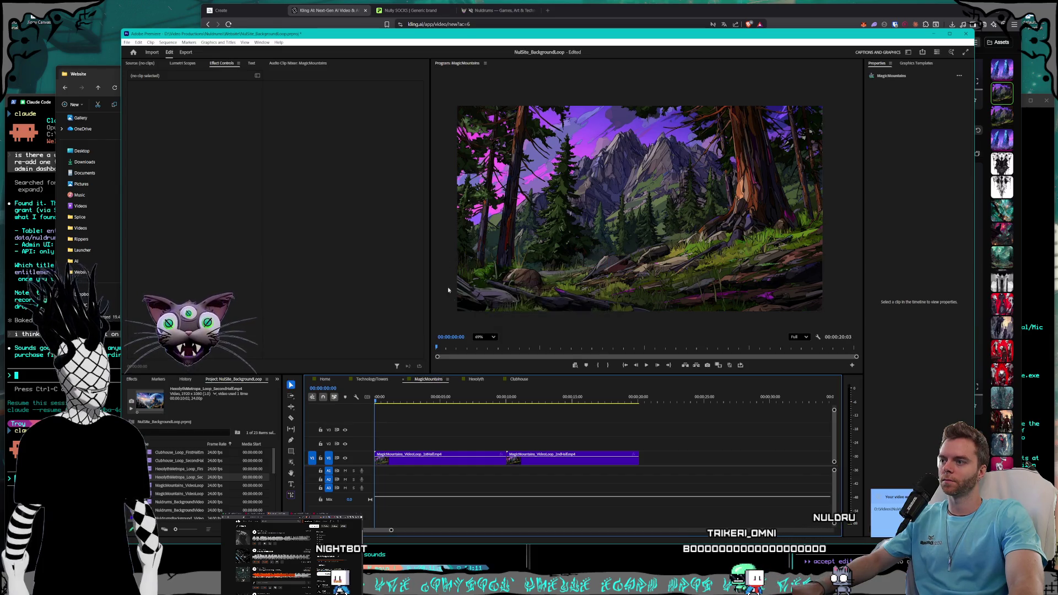
- Delete the second-half clip from the TechnologyTowers sequence
click(375, 380)
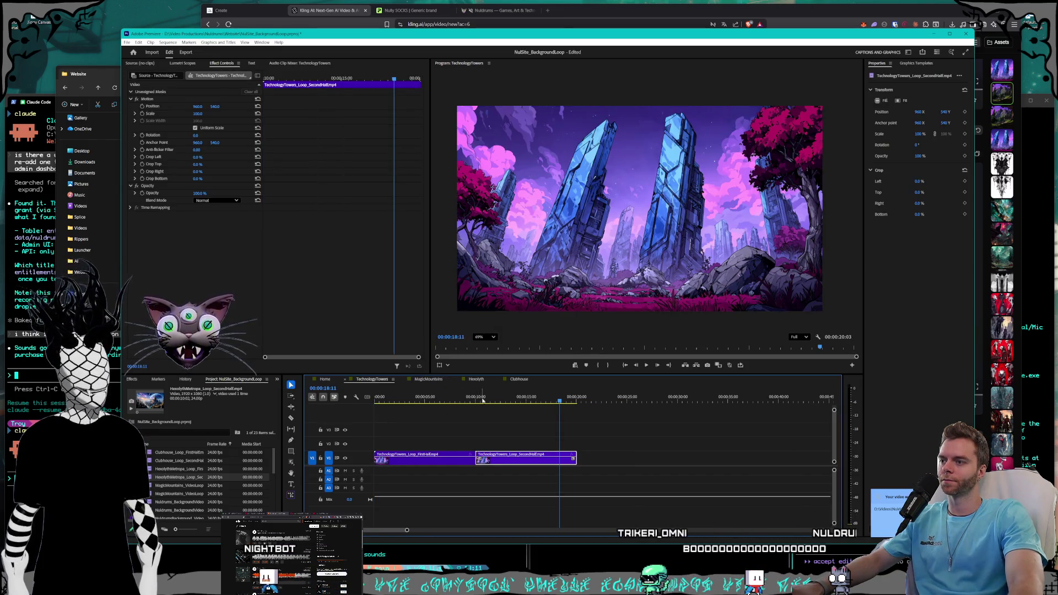
key(Home)
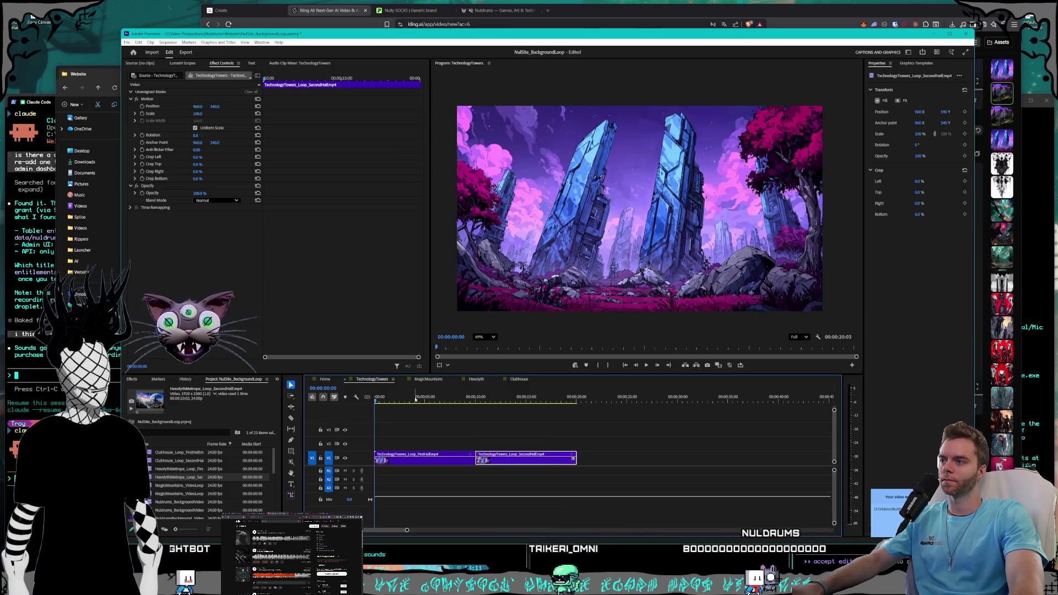
key(Delete)
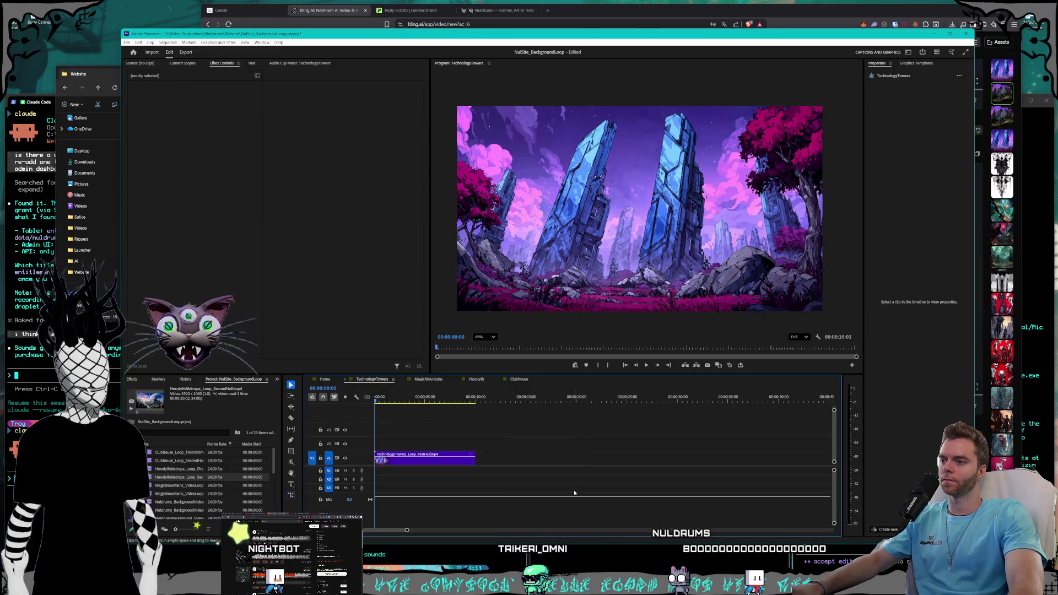
- Place TechnologyTowers_Loop_SecondHalf.mp4 after the first half on V1 and scrub across the join
click(90, 75)
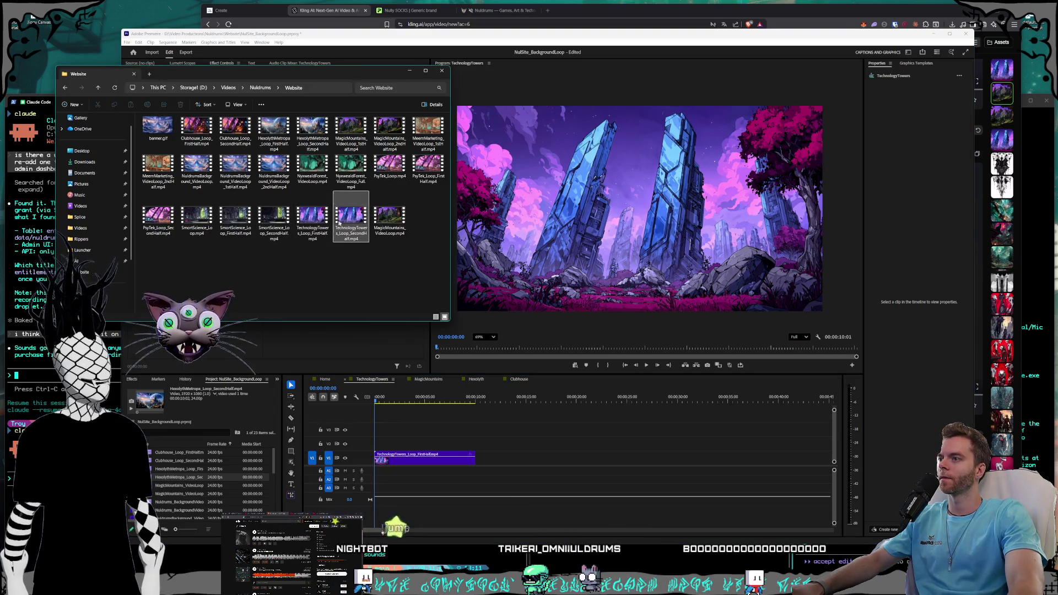
drag(471, 362, 497, 463)
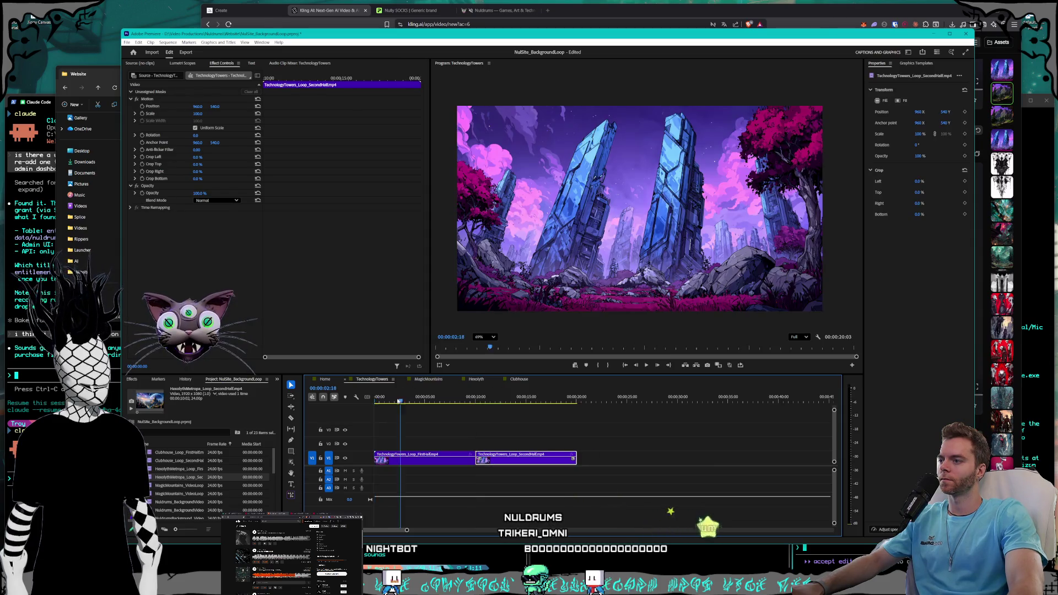
drag(424, 399, 486, 403)
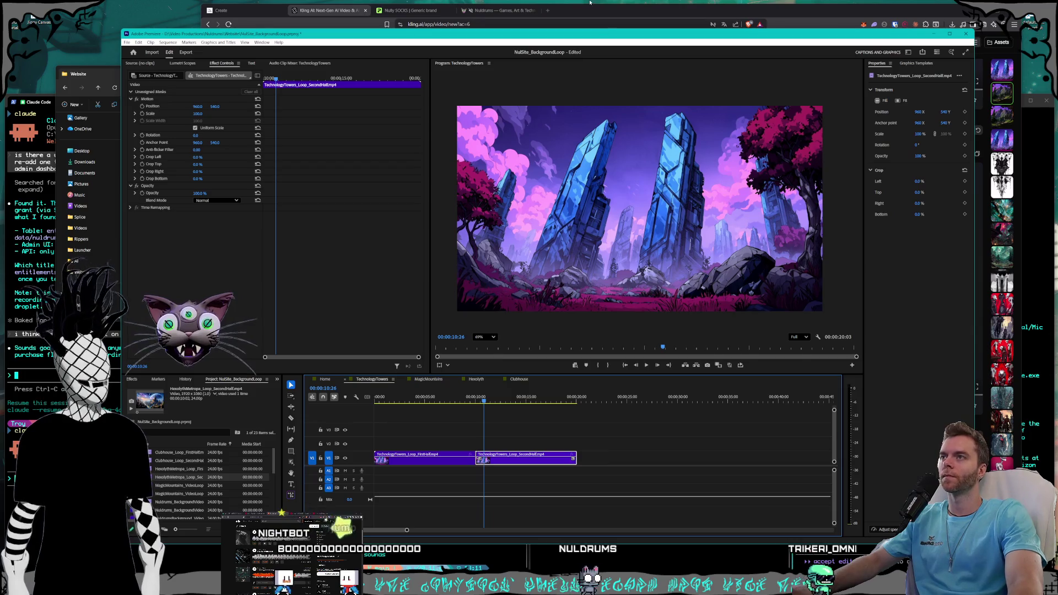
click(632, 12)
click(1003, 77)
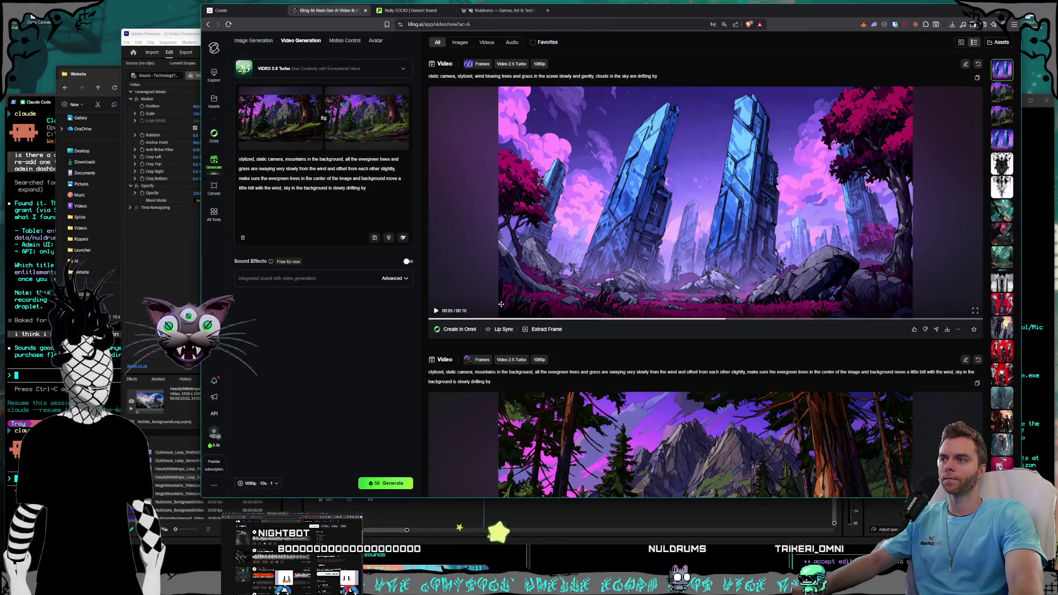
- Play other Kling AI versions of the crystal-tower video, including the lens-flare one
drag(507, 322, 353, 312)
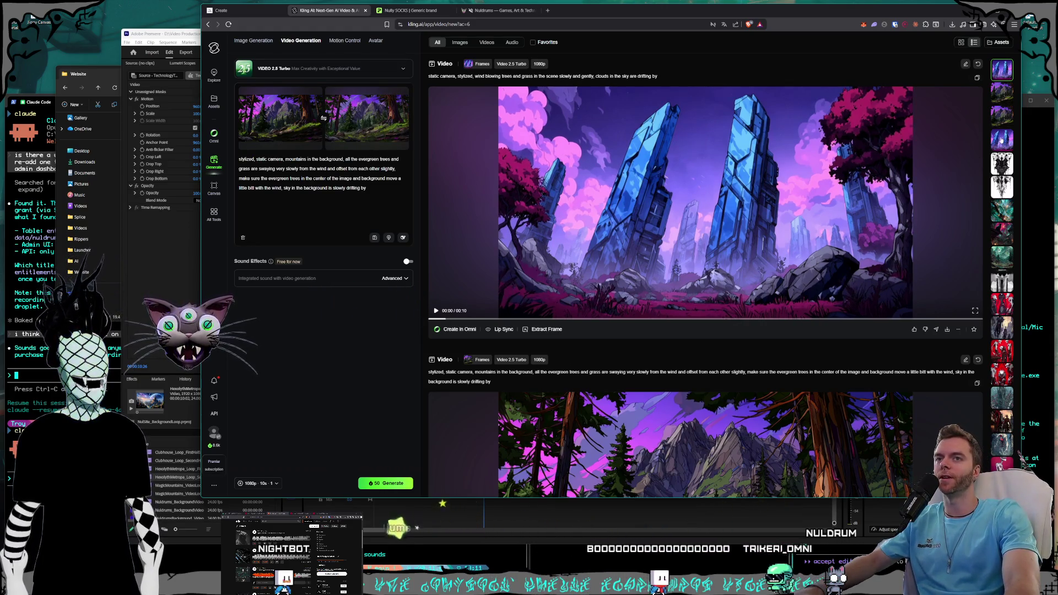
scroll(1001, 141, down, 10)
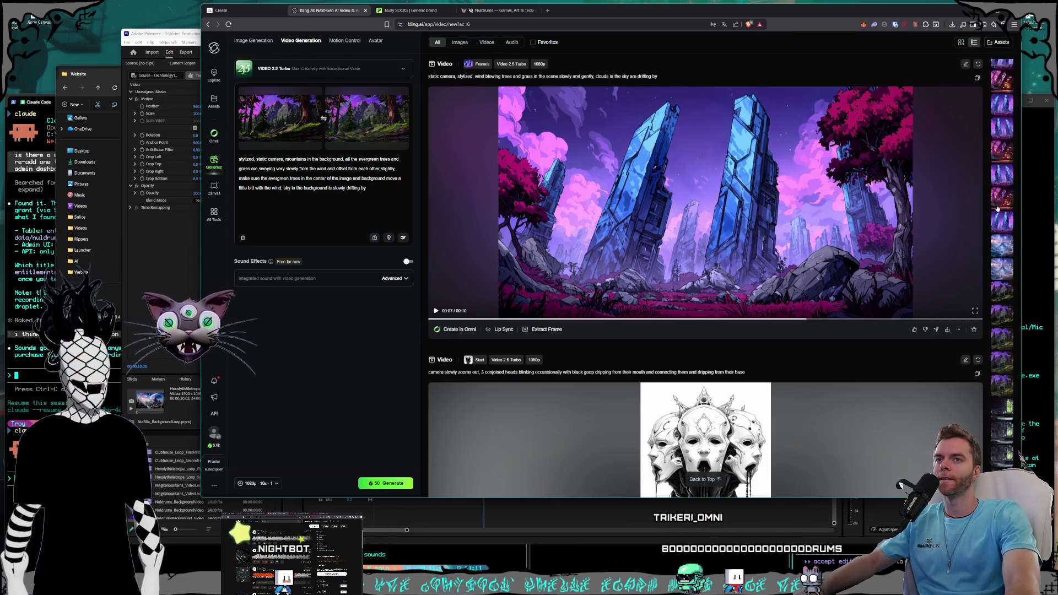
scroll(997, 209, up, 3)
click(1002, 200)
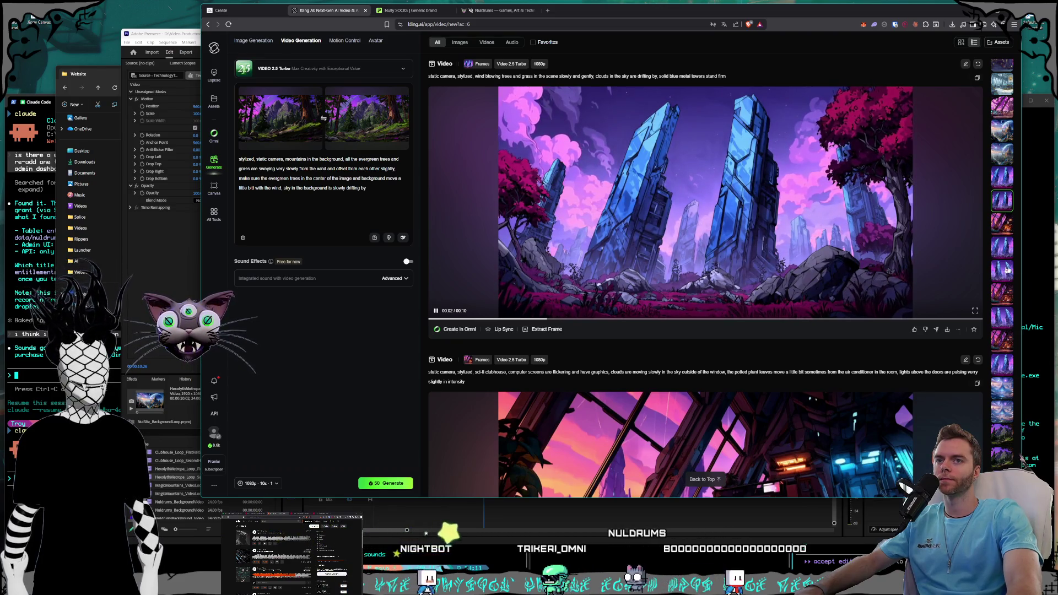
click(1003, 248)
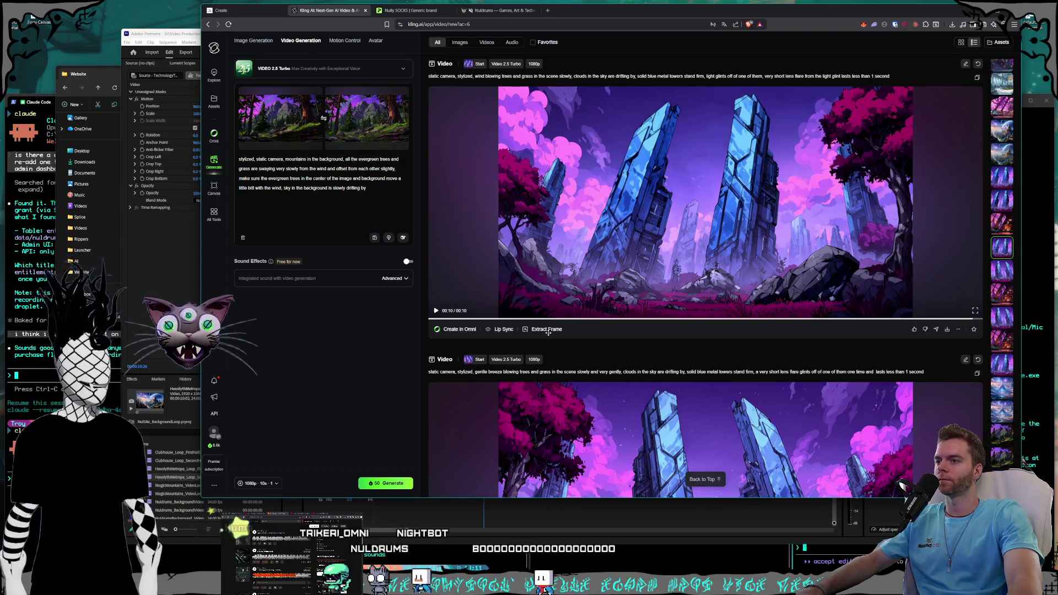
- Inspect the lens-flare and last frames in Extract Frame, then close it without capturing
click(547, 329)
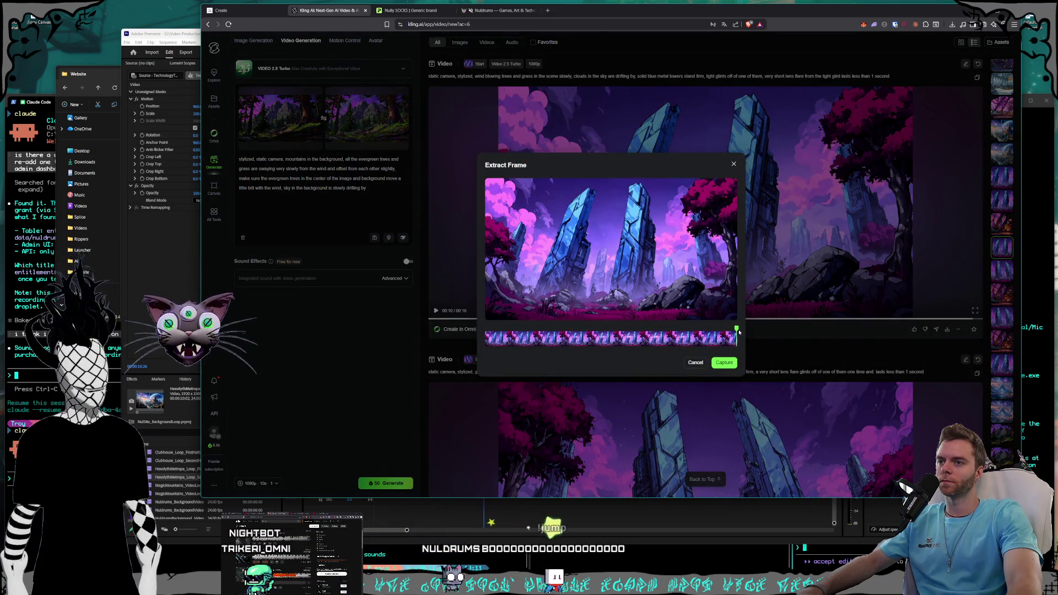
drag(711, 338, 601, 337)
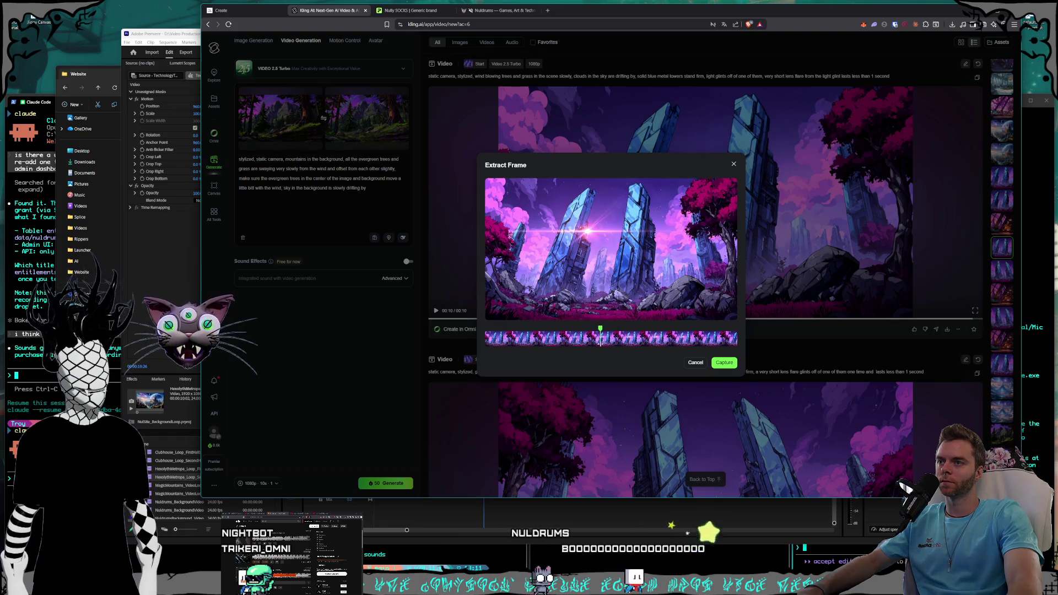
click(737, 340)
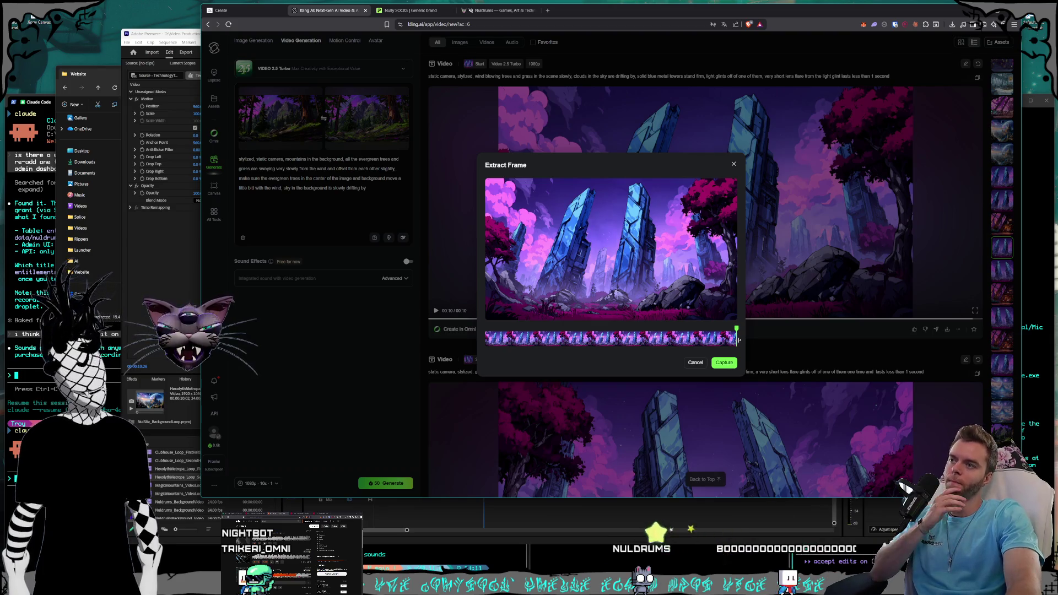
click(734, 165)
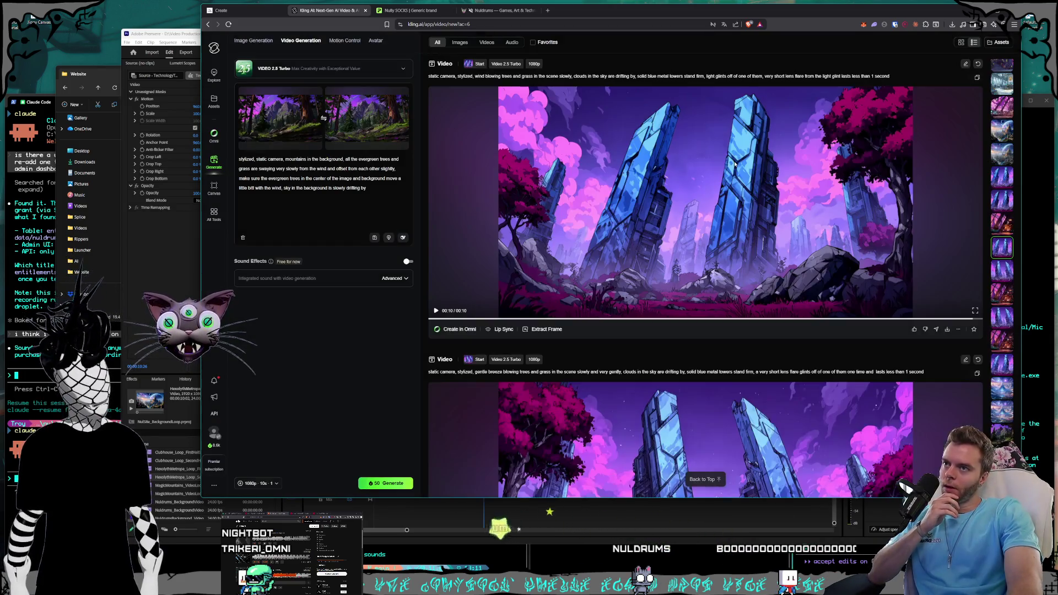
click(184, 38)
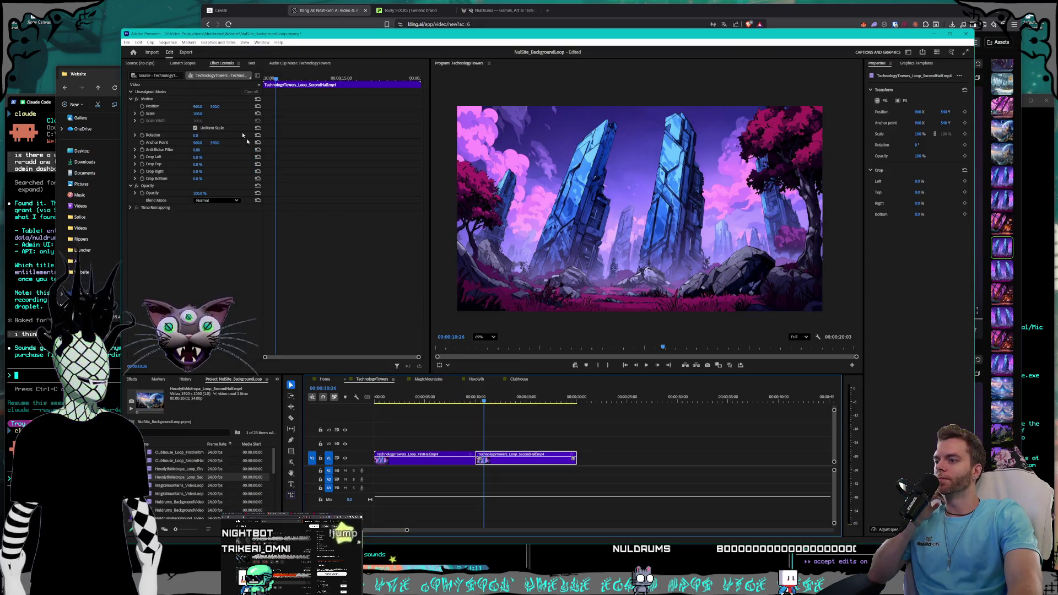
- Open the Clubhouse sequence and return the playhead to its start
click(521, 380)
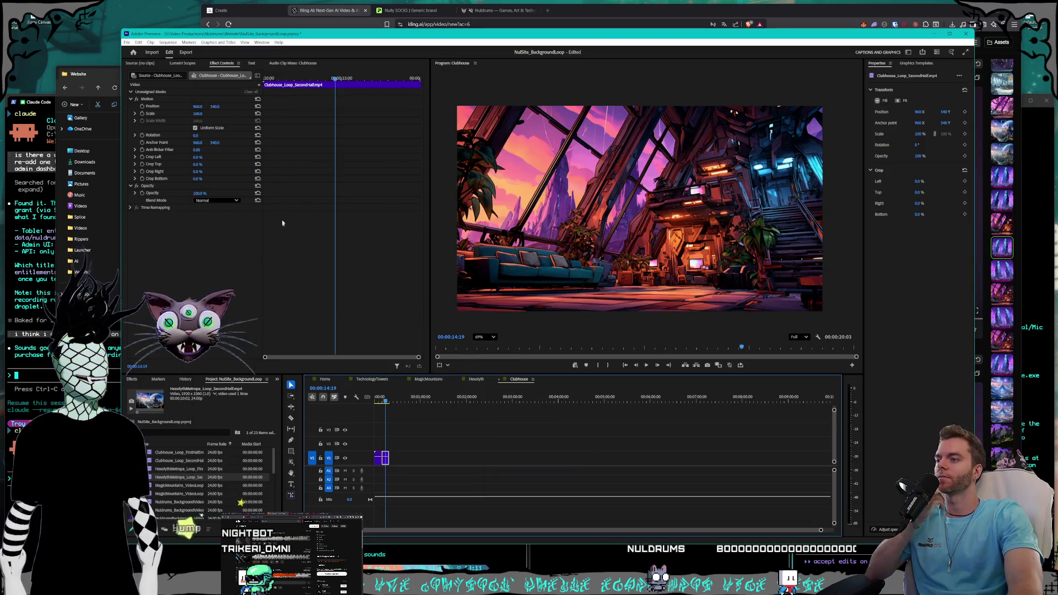
scroll(420, 521, up, 2)
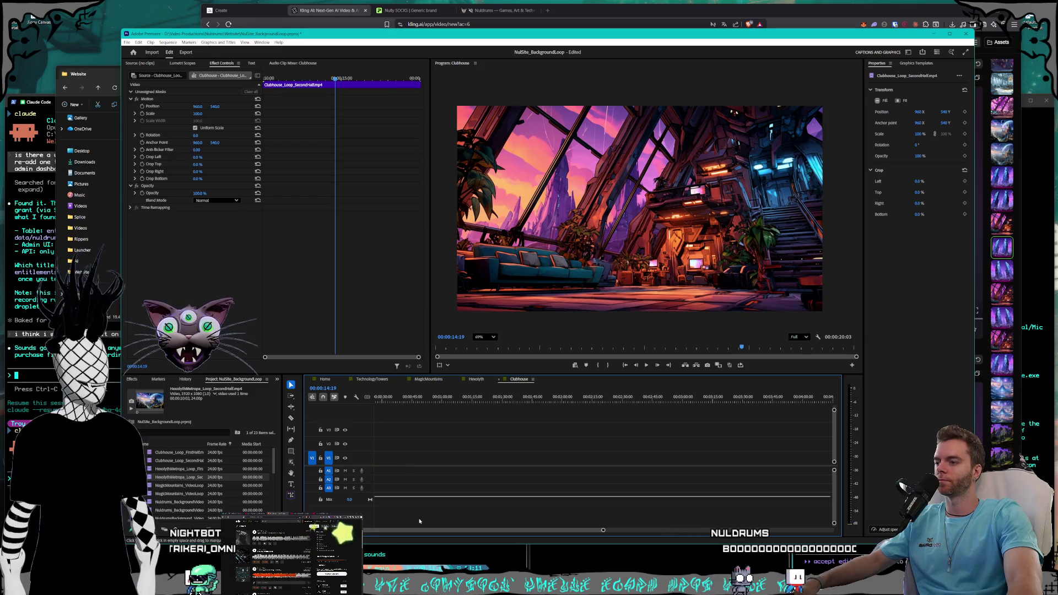
scroll(382, 482, up, 2)
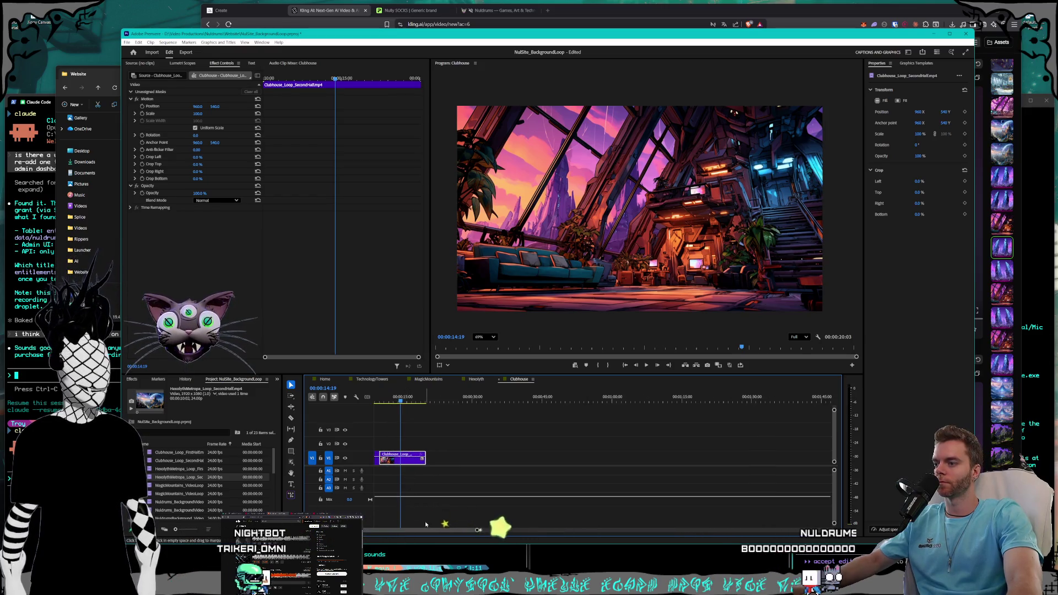
key(Home)
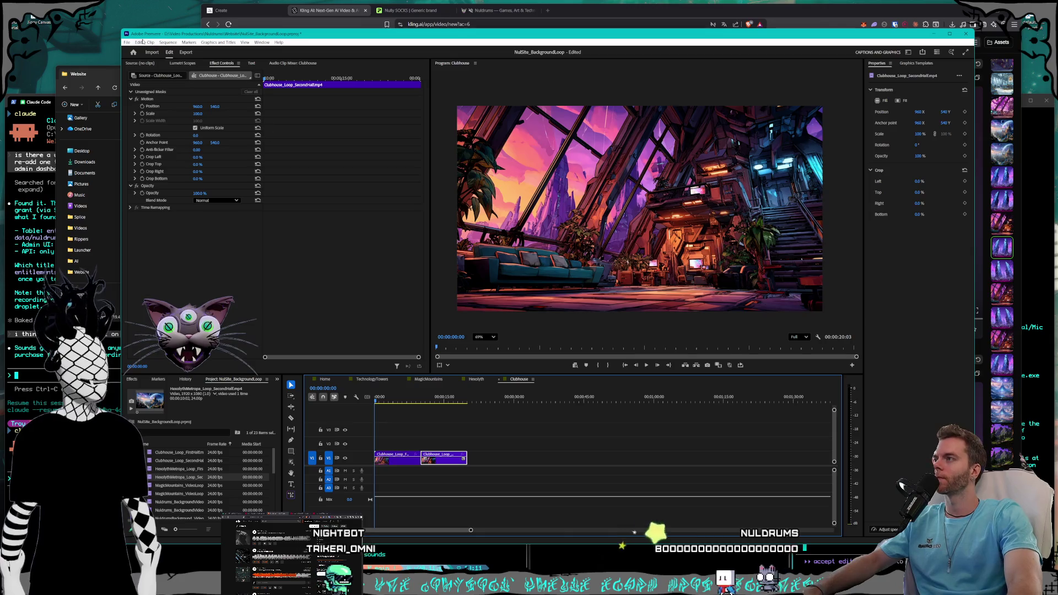
- Export the Clubhouse sequence as Clubhouse_Loop.mp4 into the Website folder
click(127, 43)
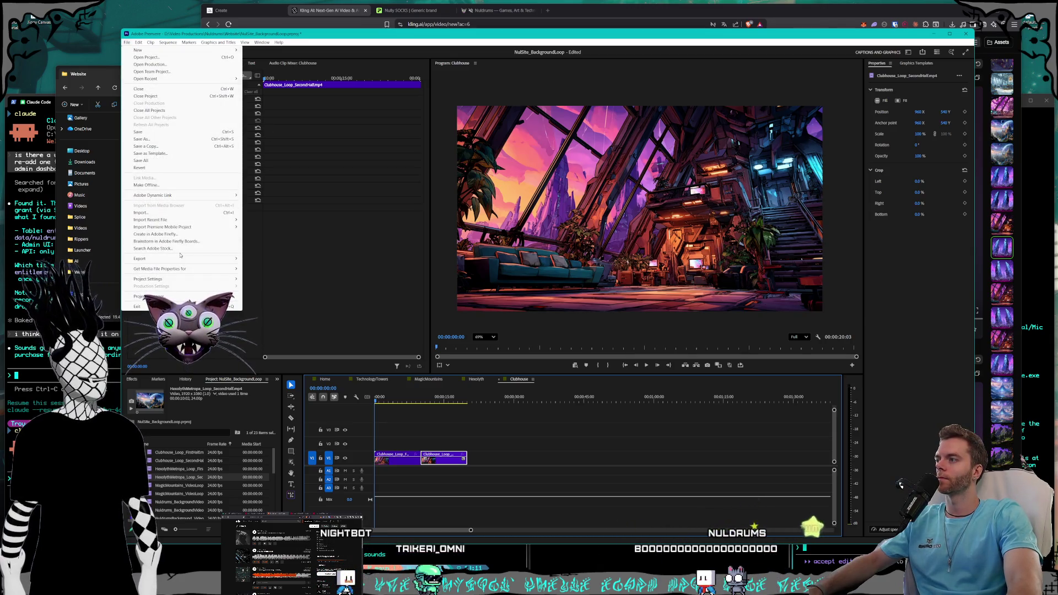
mouse_move(182, 259)
click(259, 259)
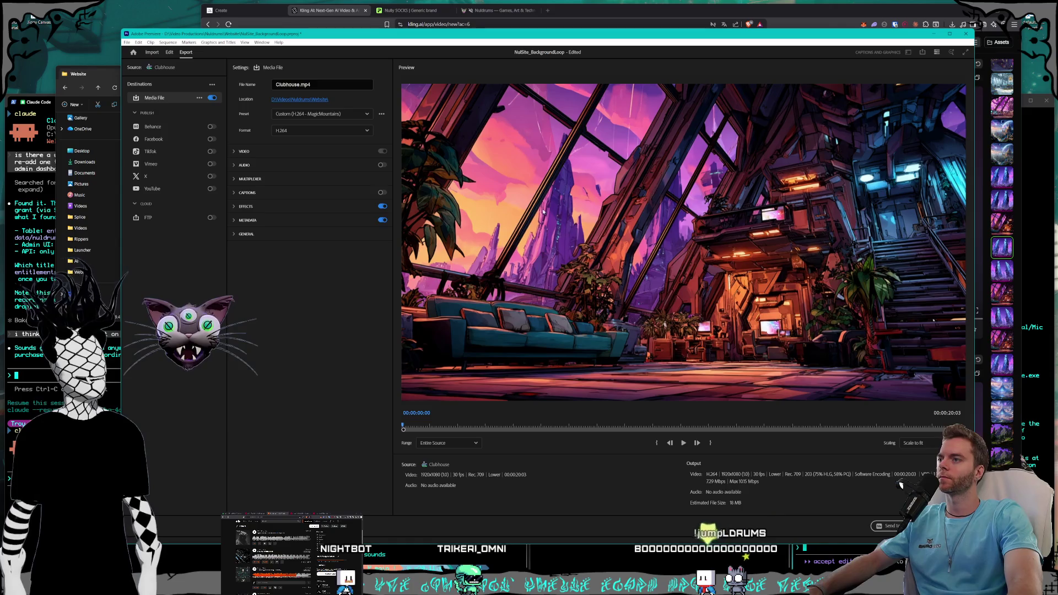
click(299, 99)
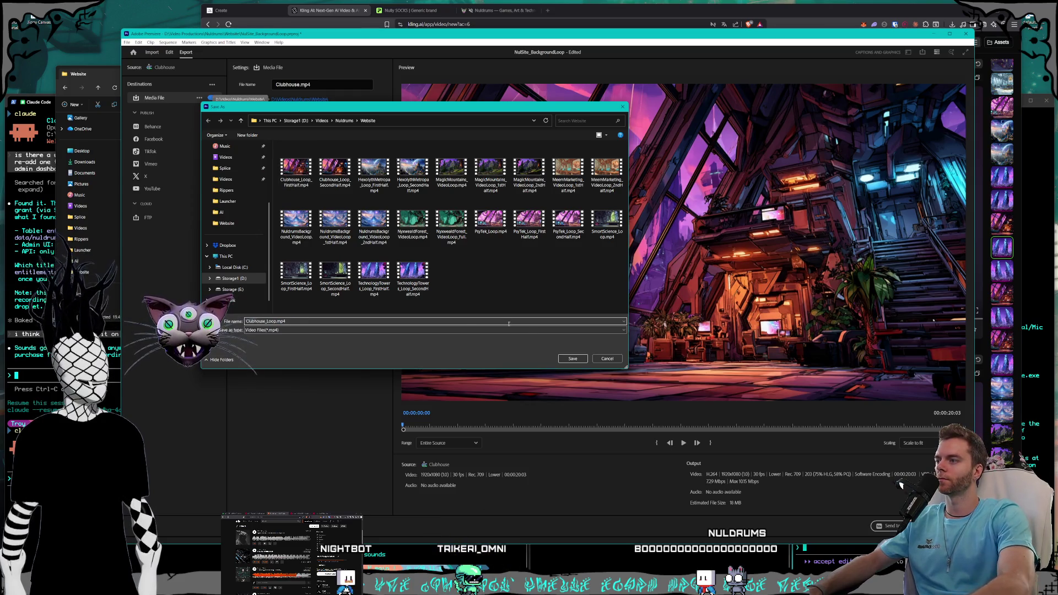
click(578, 359)
key(Return)
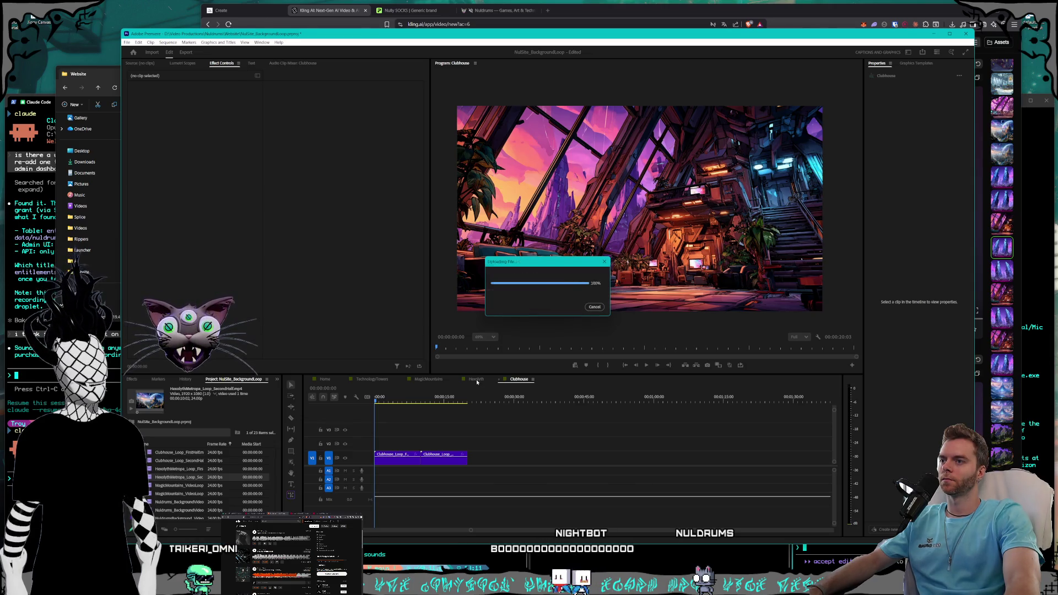
click(476, 379)
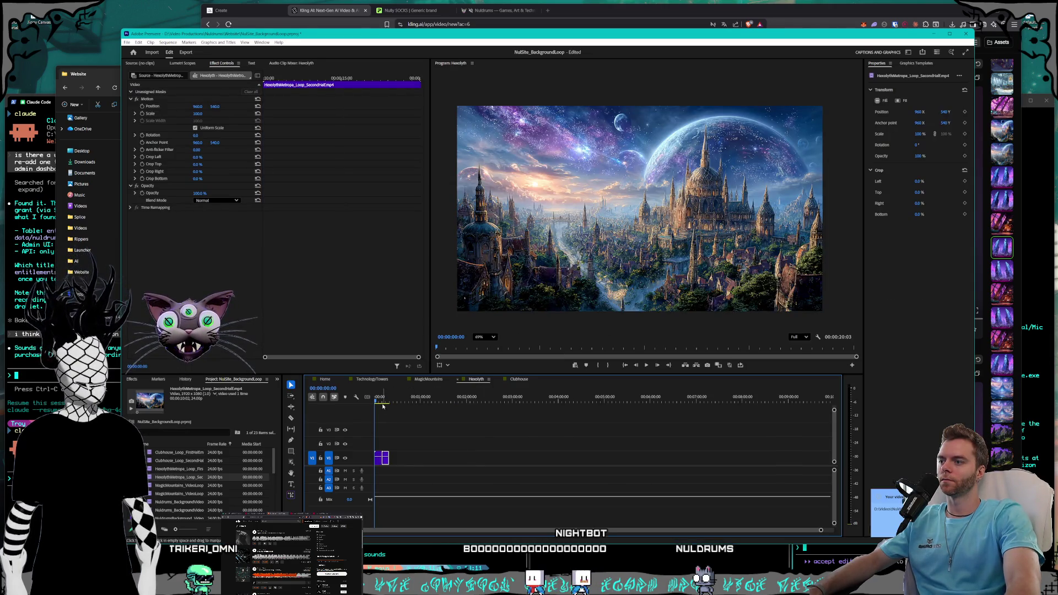
- Export Hexolyth as HexolythMetropa_Loop.mp4, trimming _FirstHalf from the reused clip name
click(127, 42)
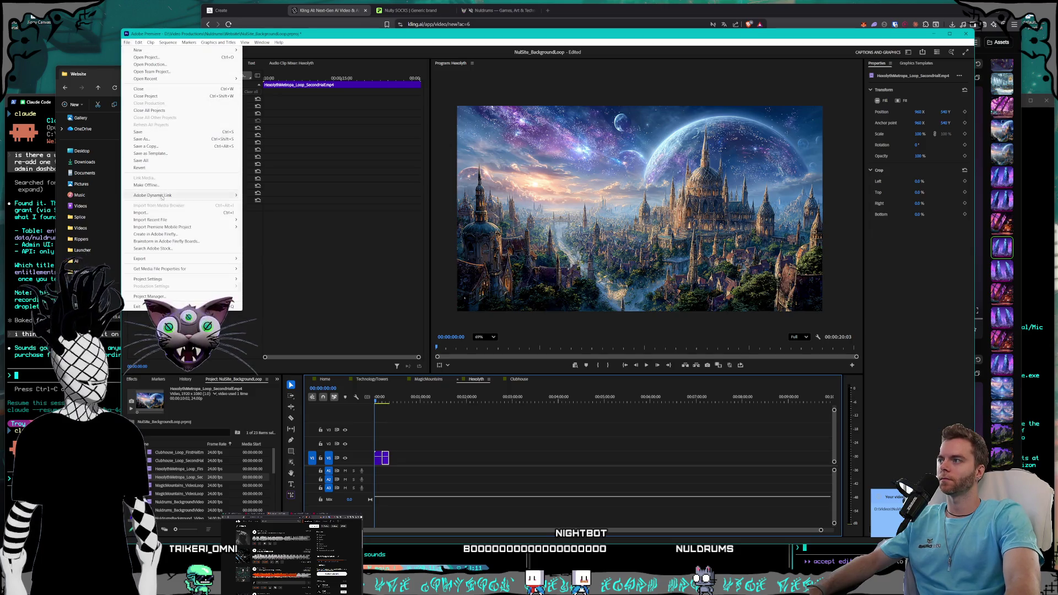
mouse_move(176, 259)
click(259, 259)
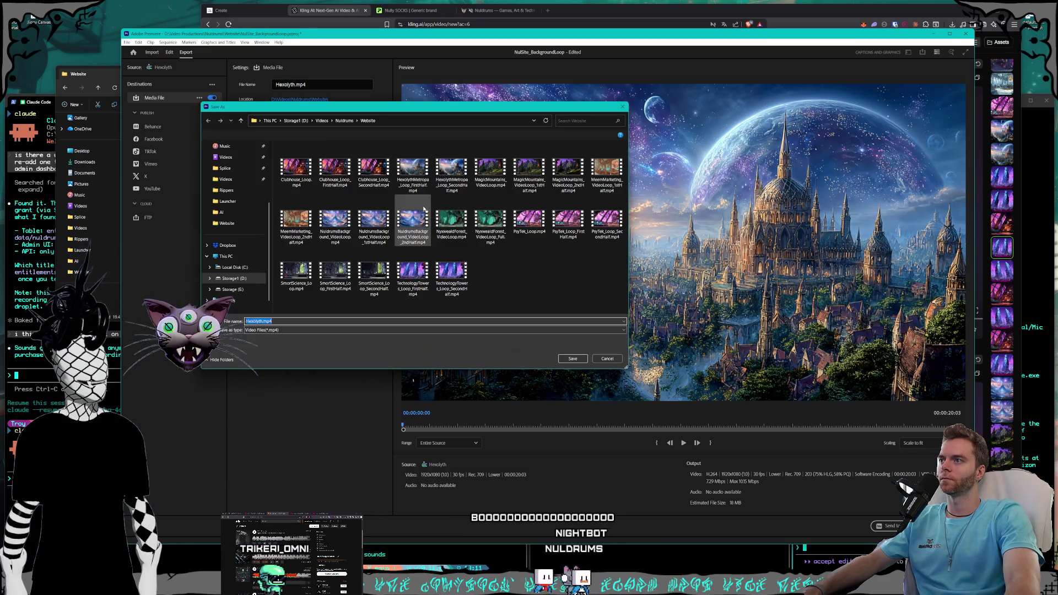
click(413, 171)
click(306, 321)
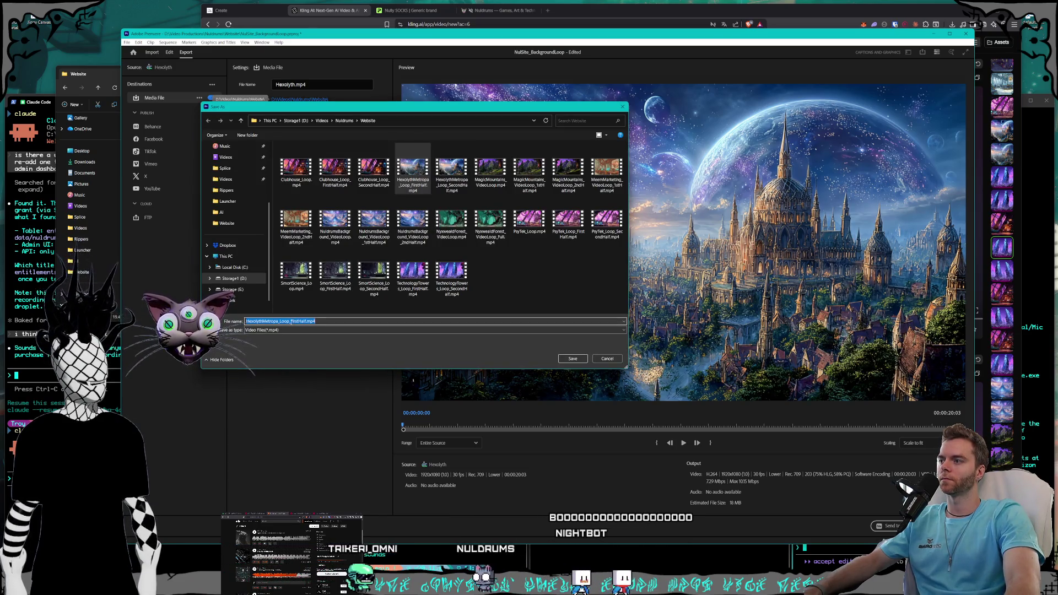
key(BackSpace)
key(BackSpace)
key(BackSpace)
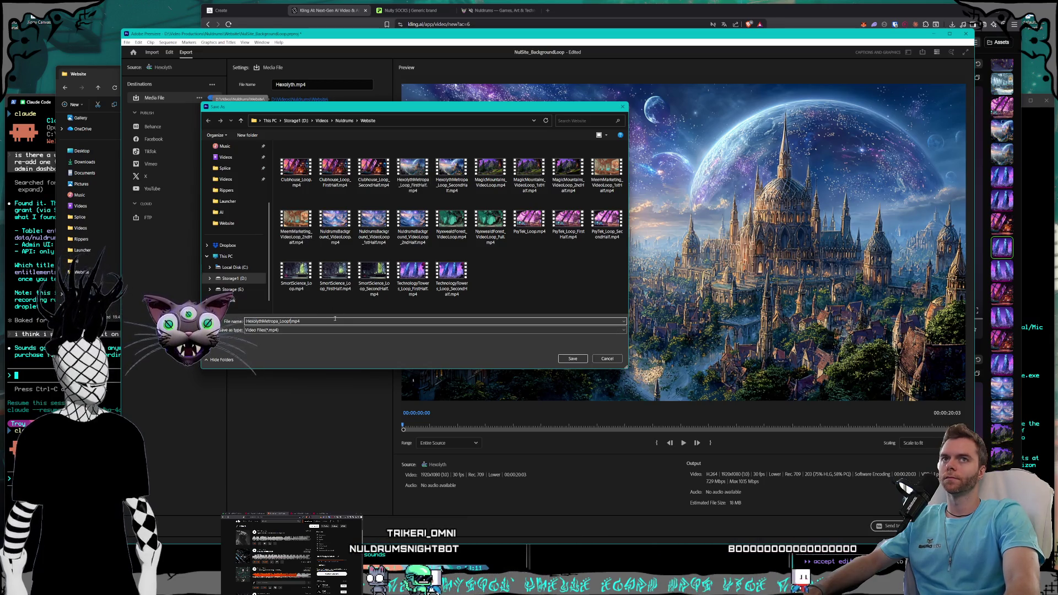
click(566, 357)
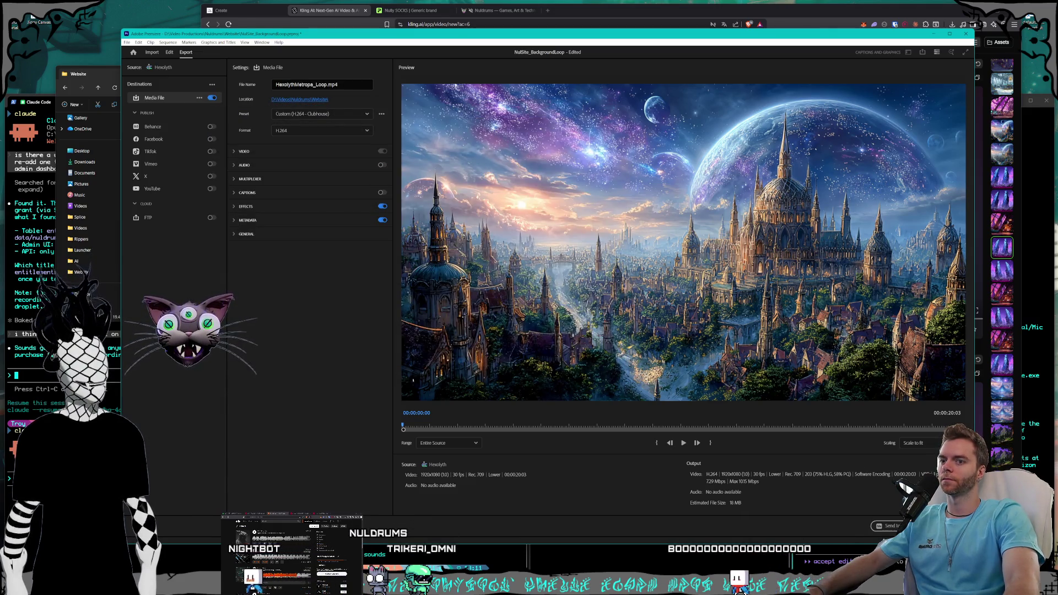
click(937, 526)
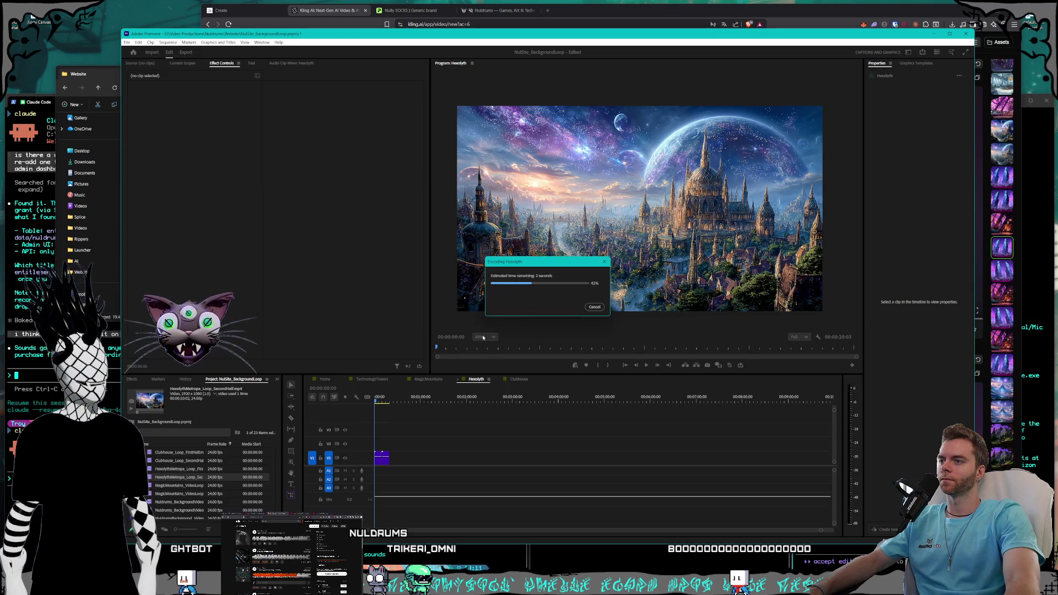
click(427, 381)
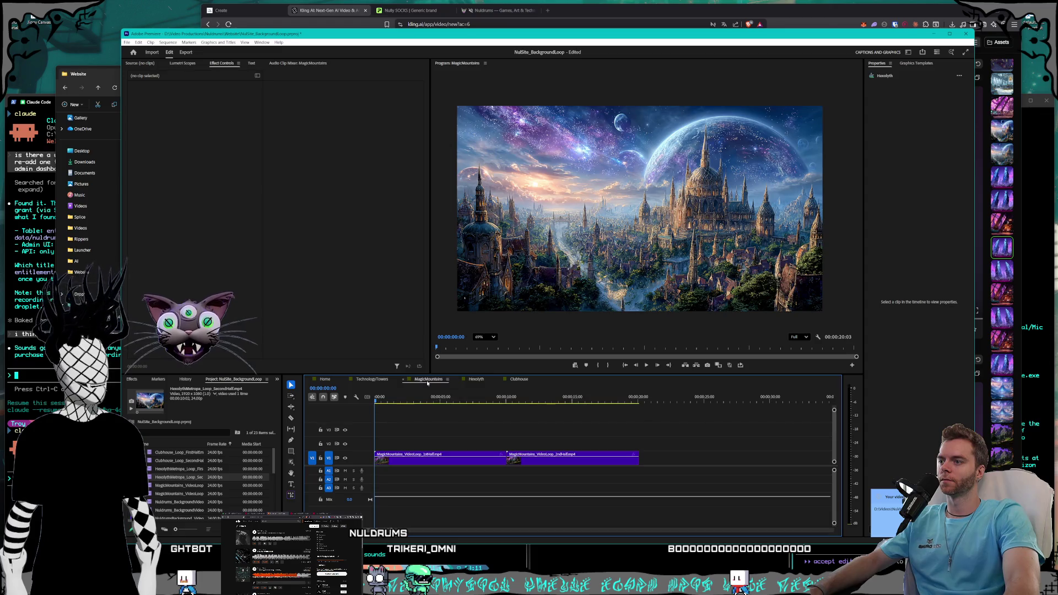
click(126, 42)
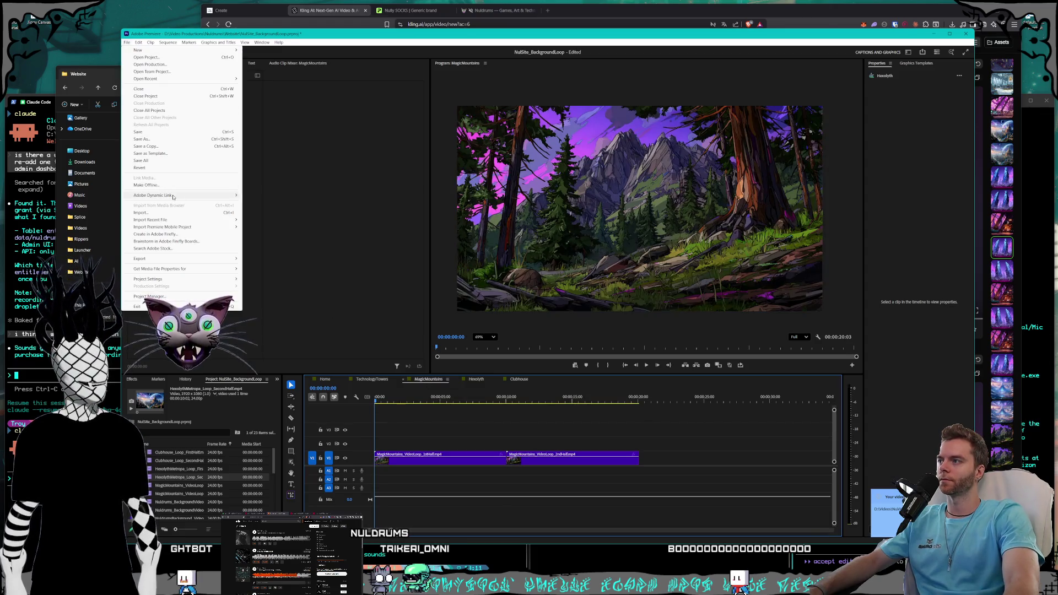
mouse_move(176, 259)
click(259, 259)
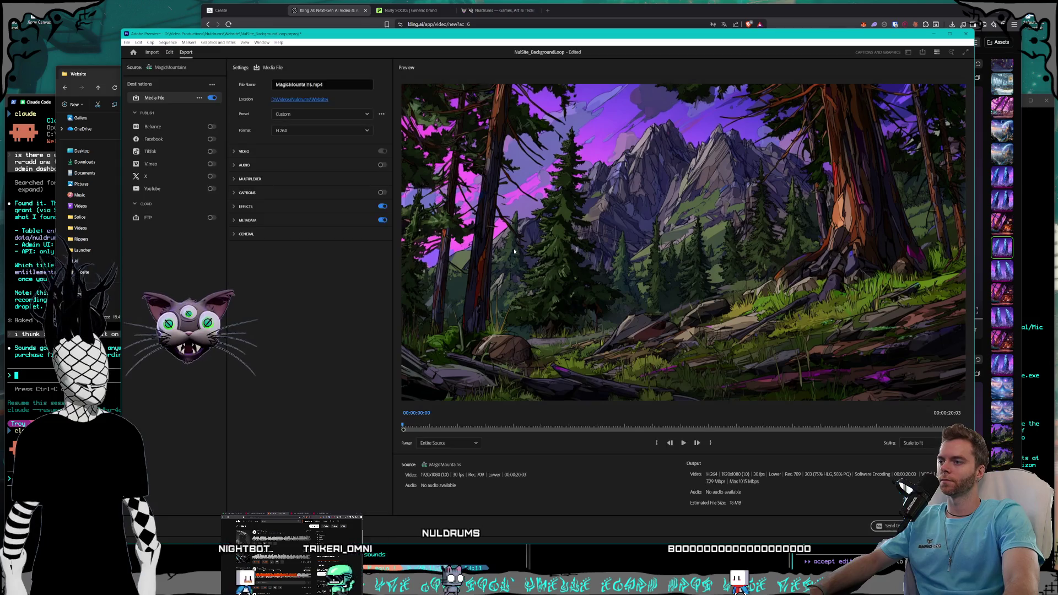
click(300, 99)
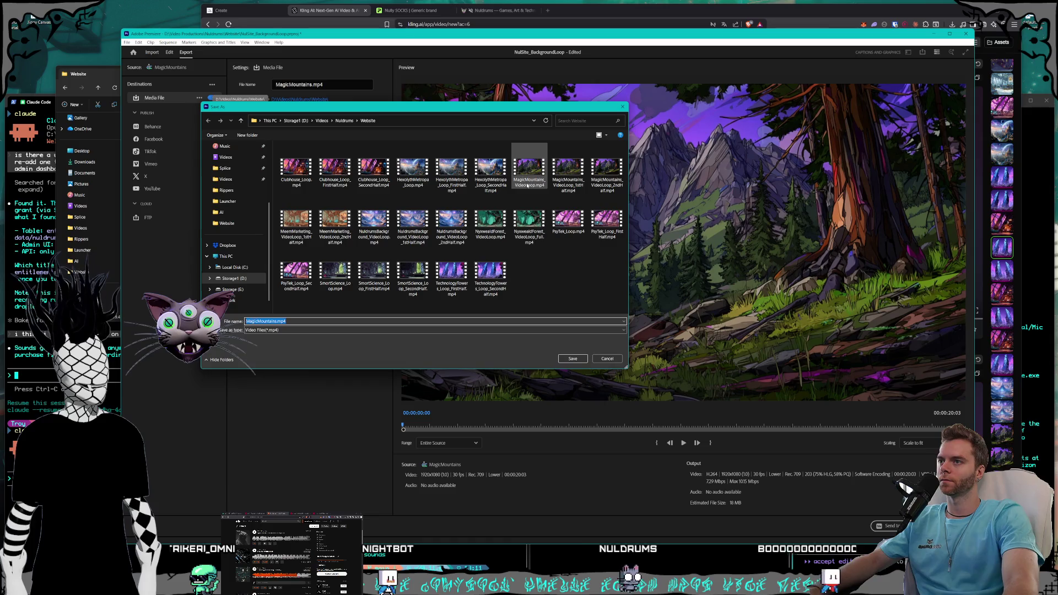
click(527, 186)
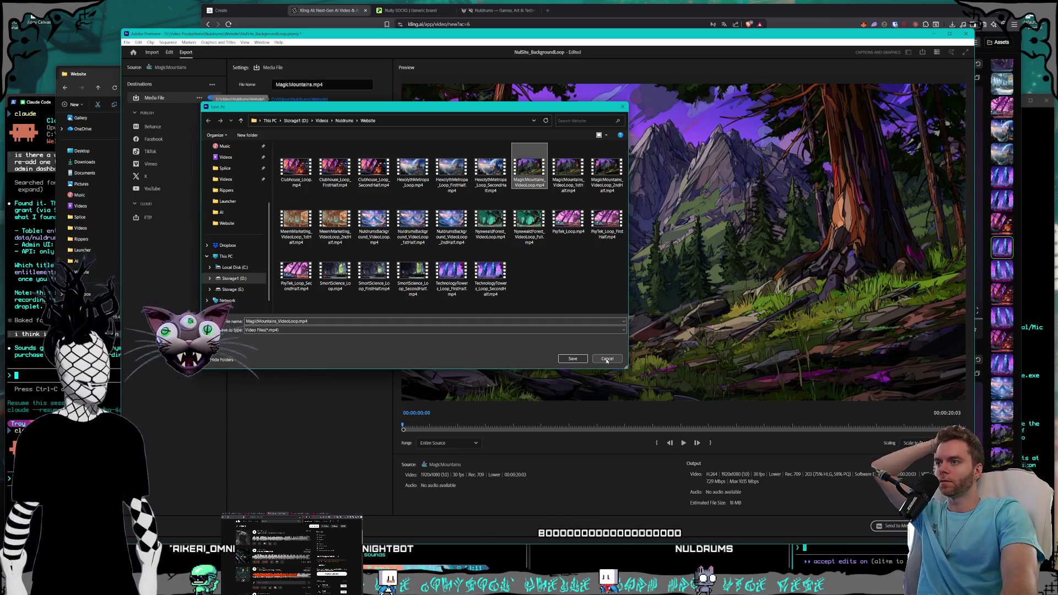
click(607, 359)
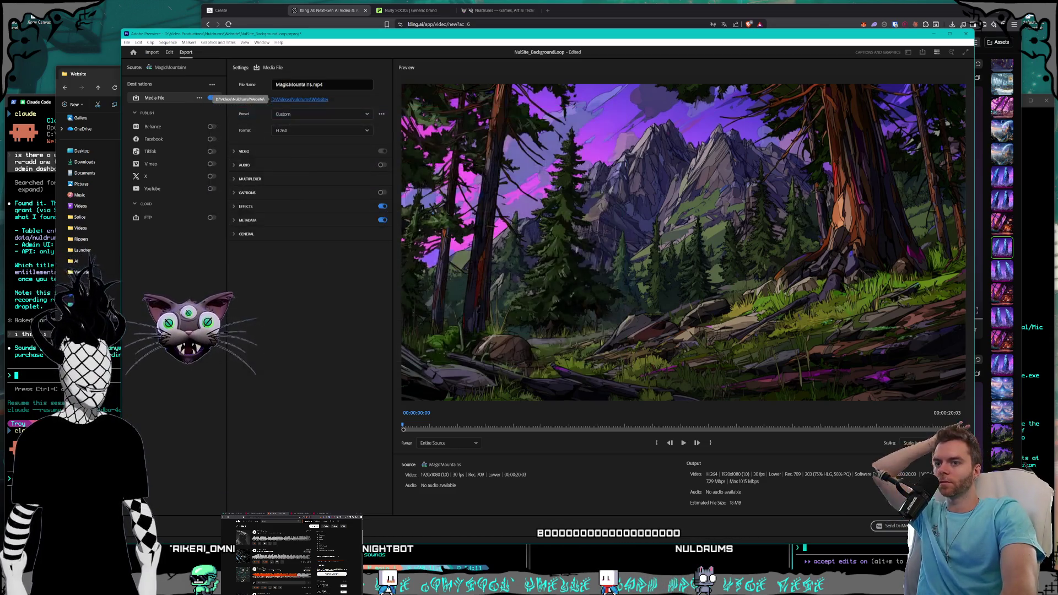
key(Escape)
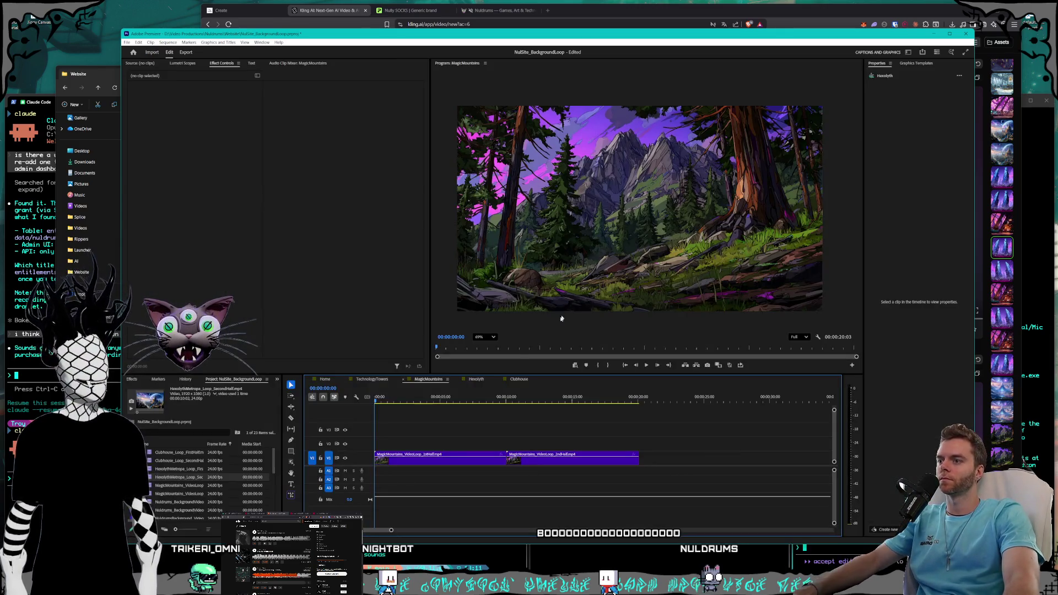
- Export the TechnologyTowers sequence as TechnologyTowers_Loop.mp4
click(477, 380)
click(370, 379)
click(442, 400)
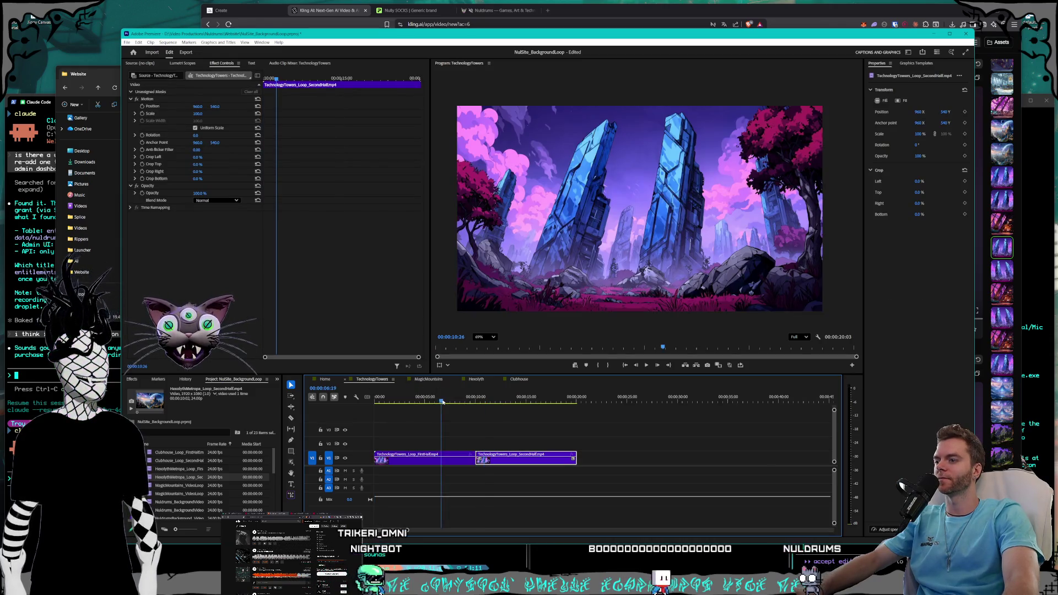
click(127, 42)
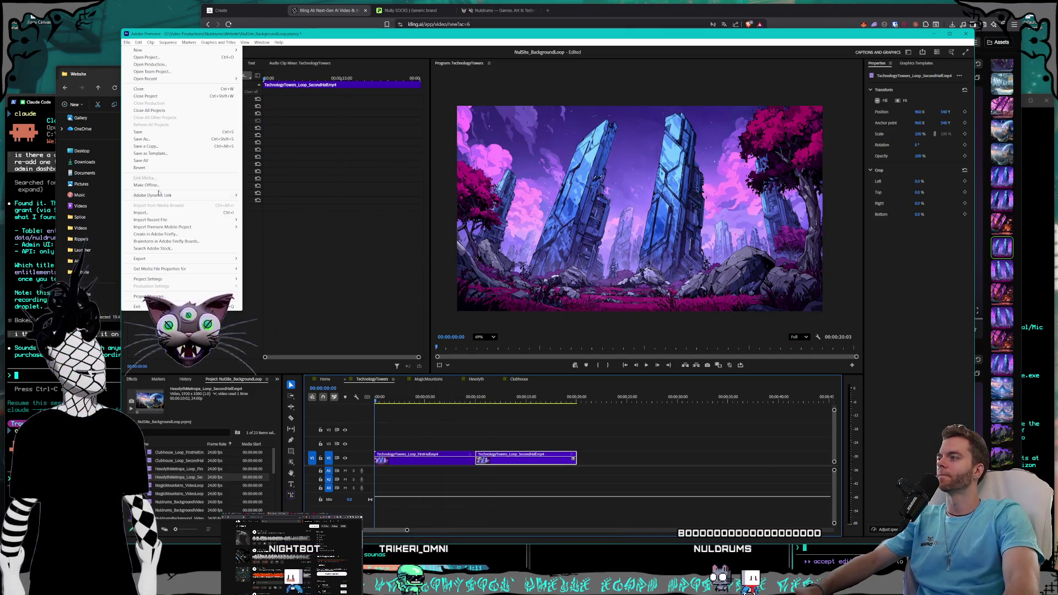
mouse_move(159, 259)
click(265, 258)
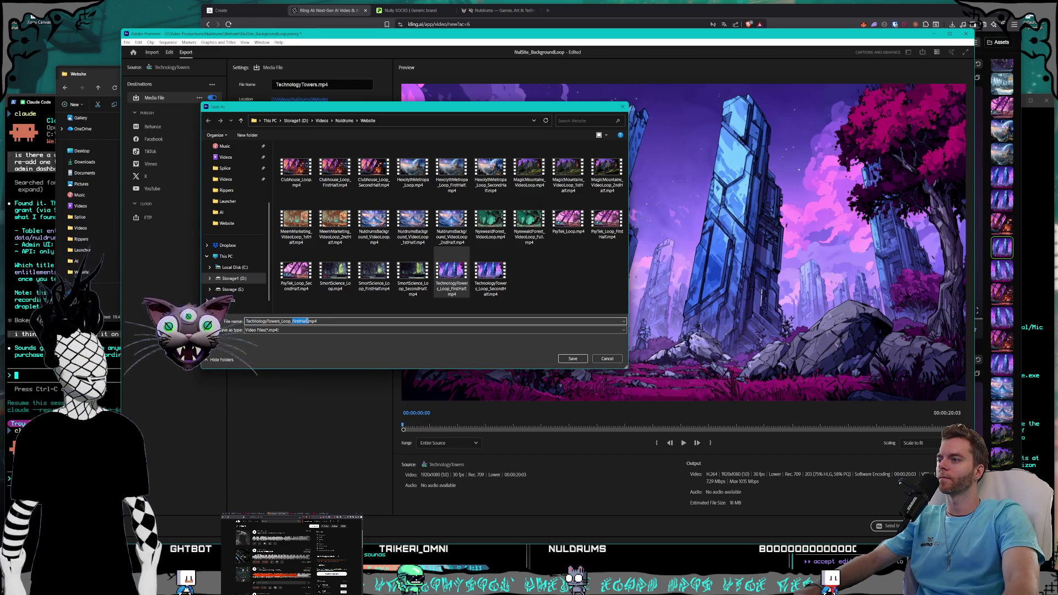
click(581, 360)
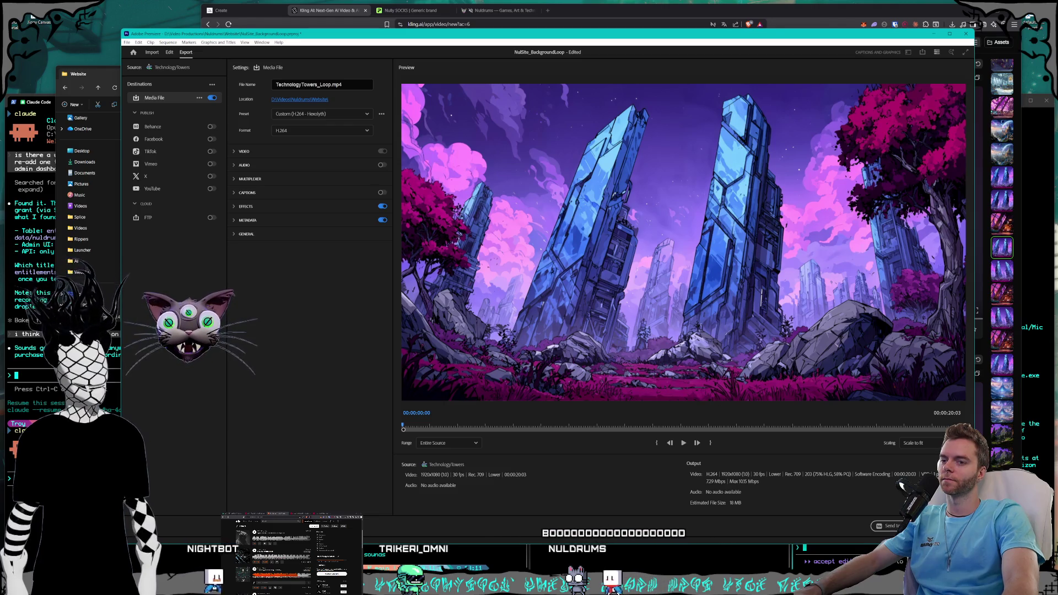
key(Return)
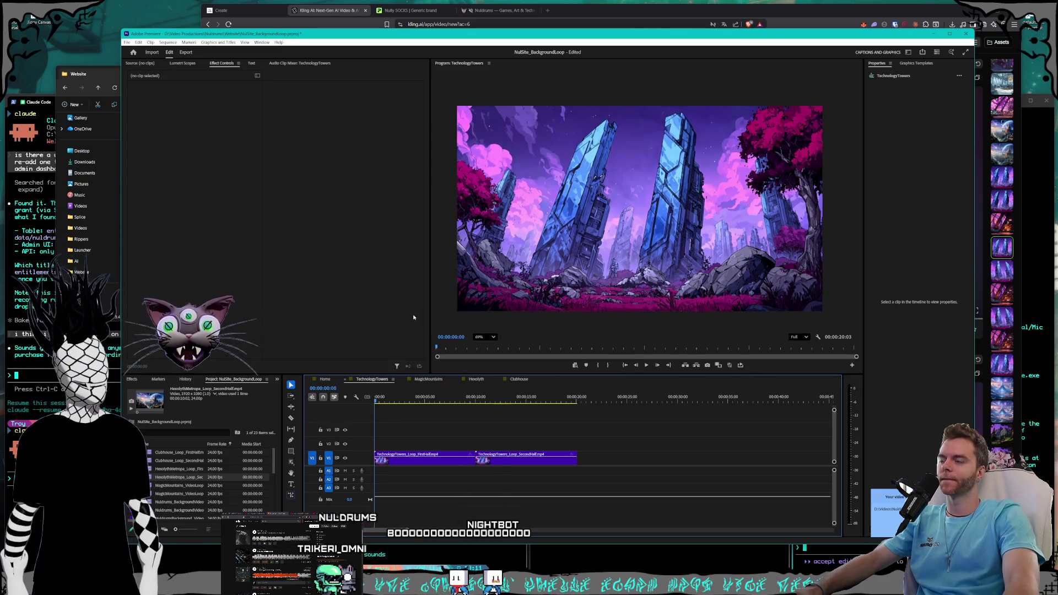
- Save the Premiere Pro project
drag(252, 40, 255, 40)
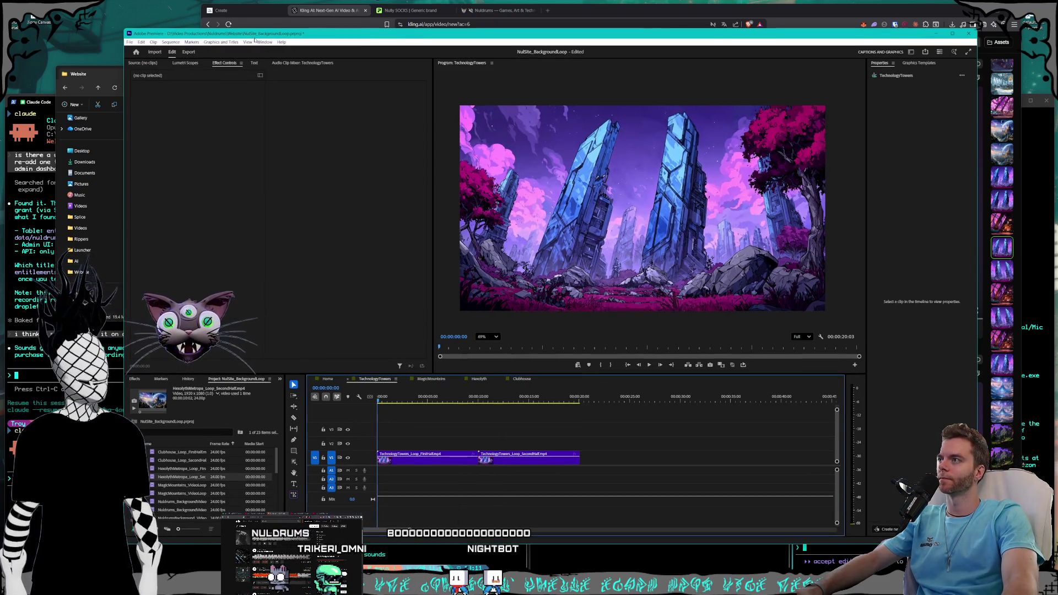
click(129, 42)
click(158, 132)
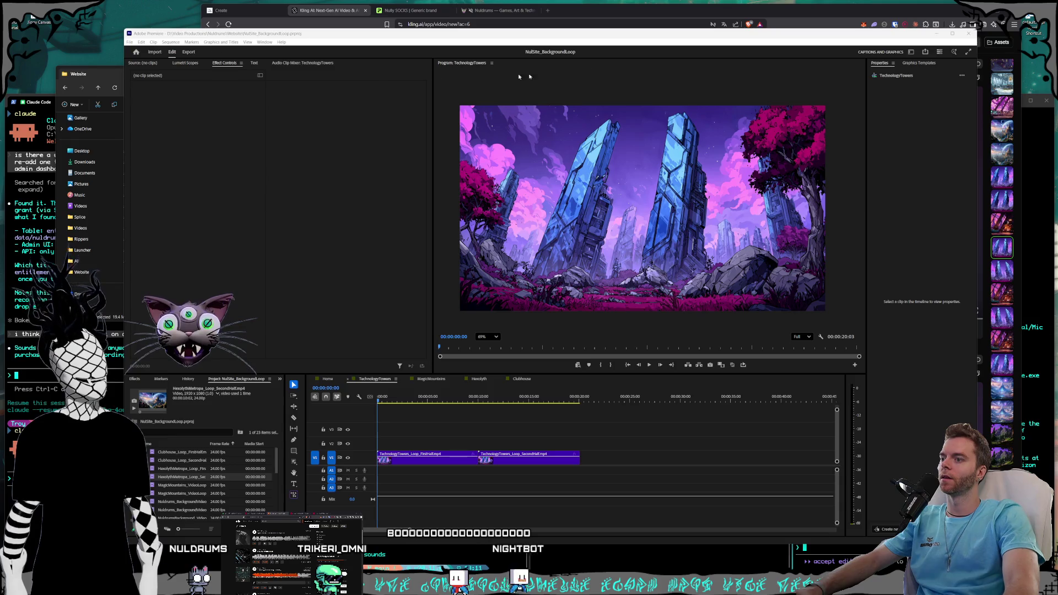
click(372, 4)
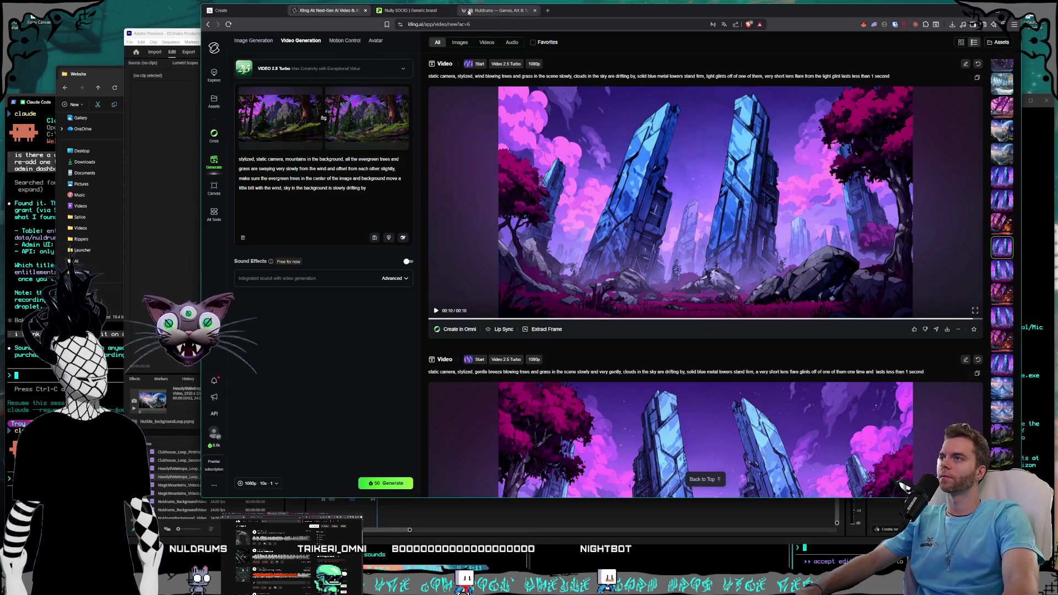
- Select and cut the loop videos, from TechnologyTowers_Loop to Clubhouse_Loop, in the Website folder
click(496, 10)
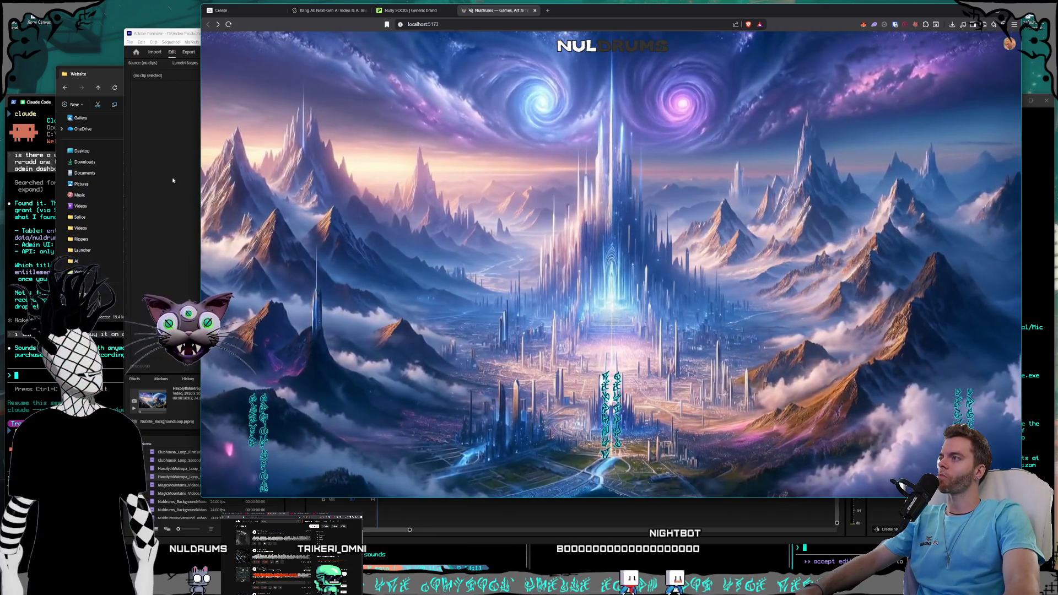
click(88, 71)
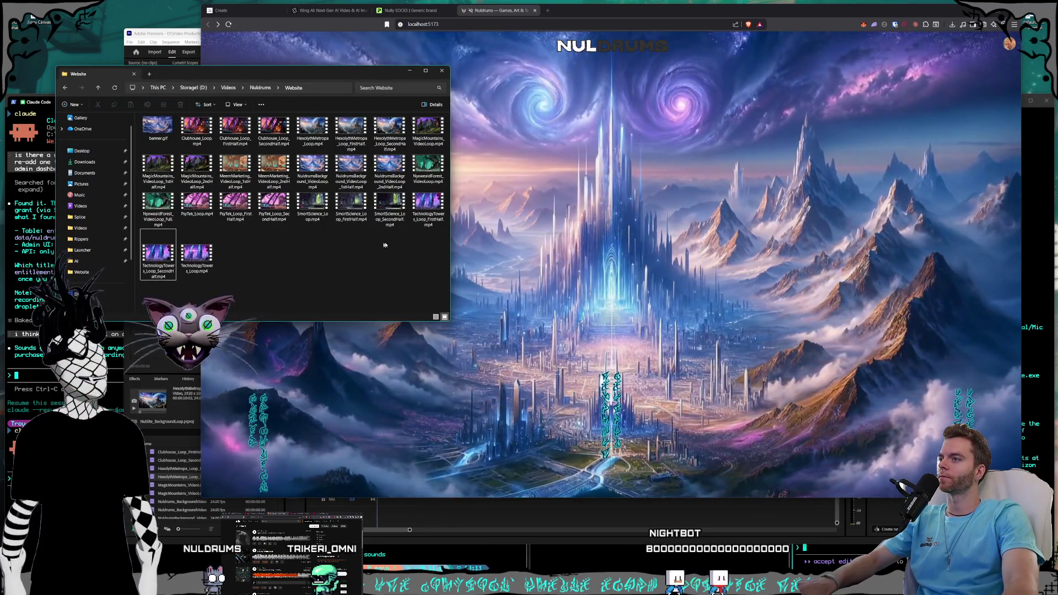
click(434, 203)
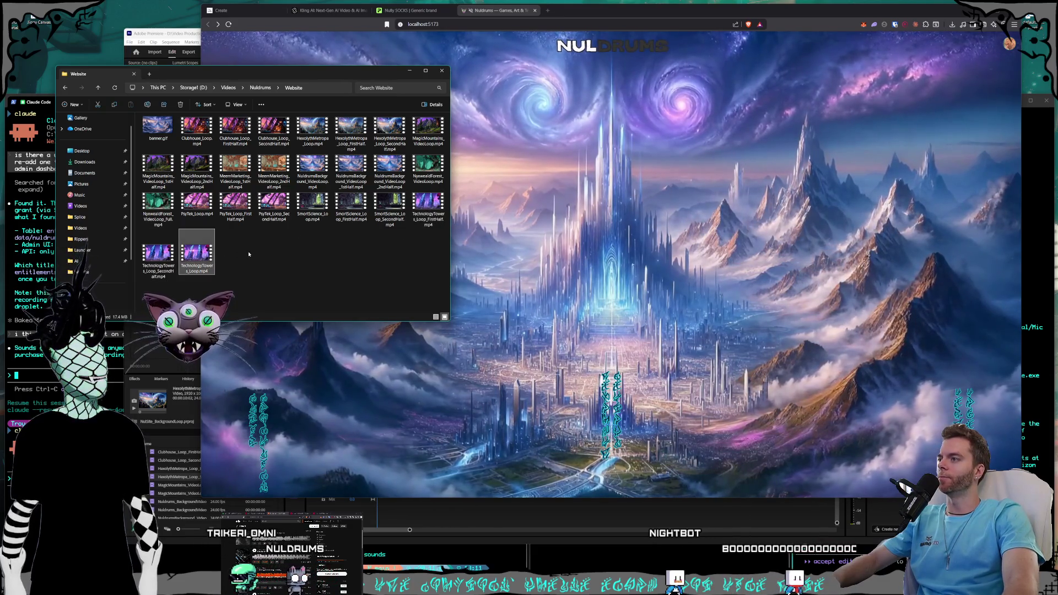
click(197, 253)
ctrl+click(274, 214)
ctrl+click(313, 207)
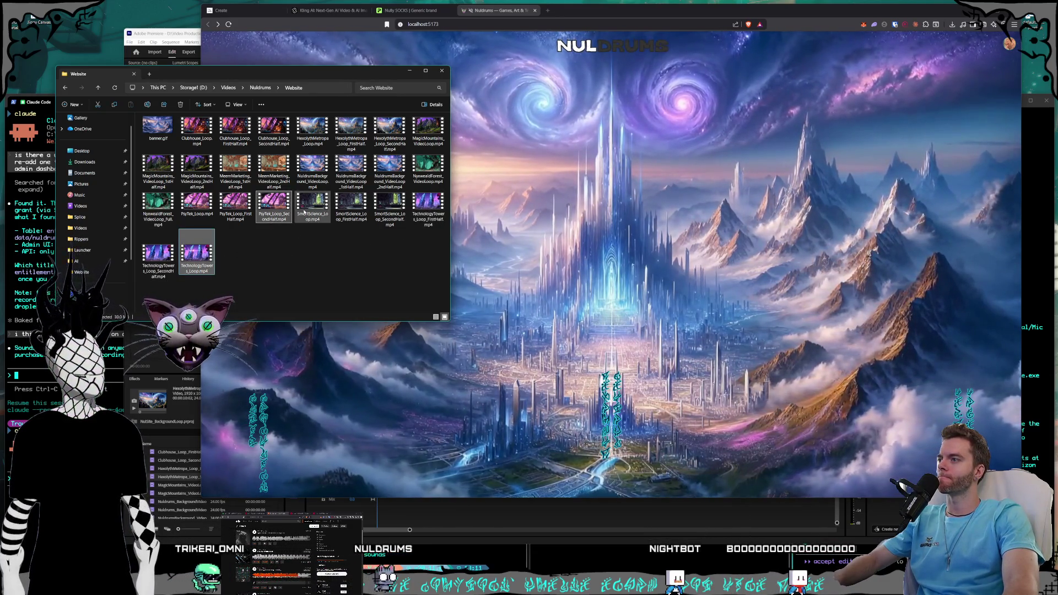
ctrl+click(197, 206)
ctrl+click(274, 207)
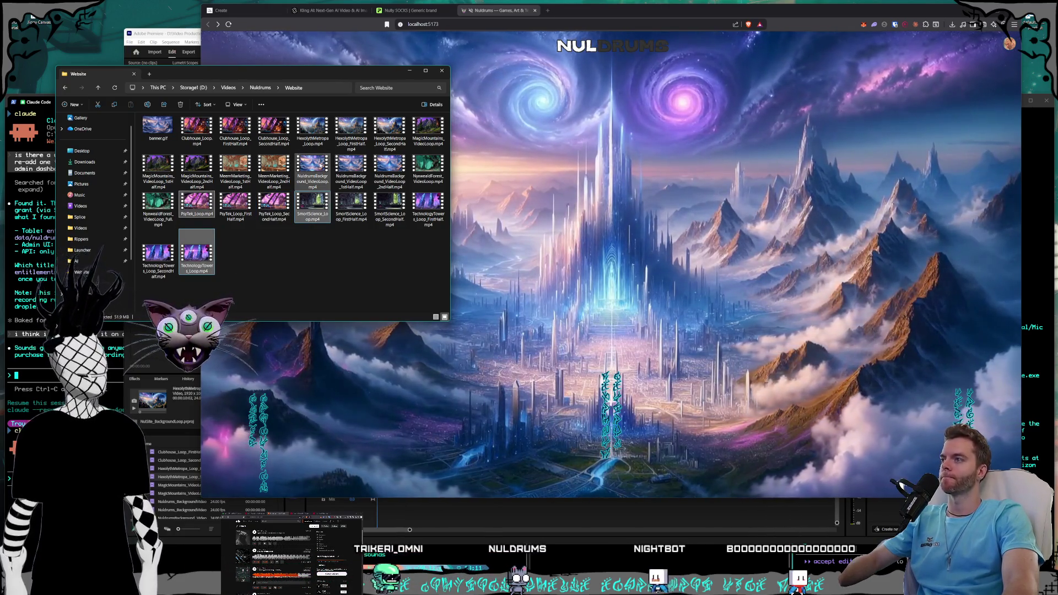
ctrl+click(312, 128)
ctrl+click(429, 128)
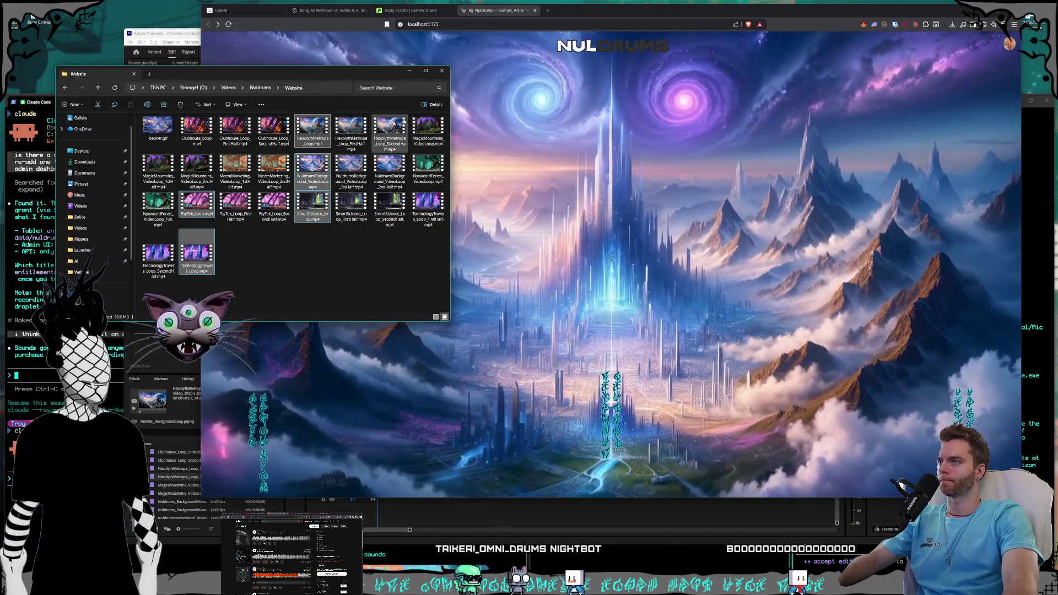
ctrl+click(196, 130)
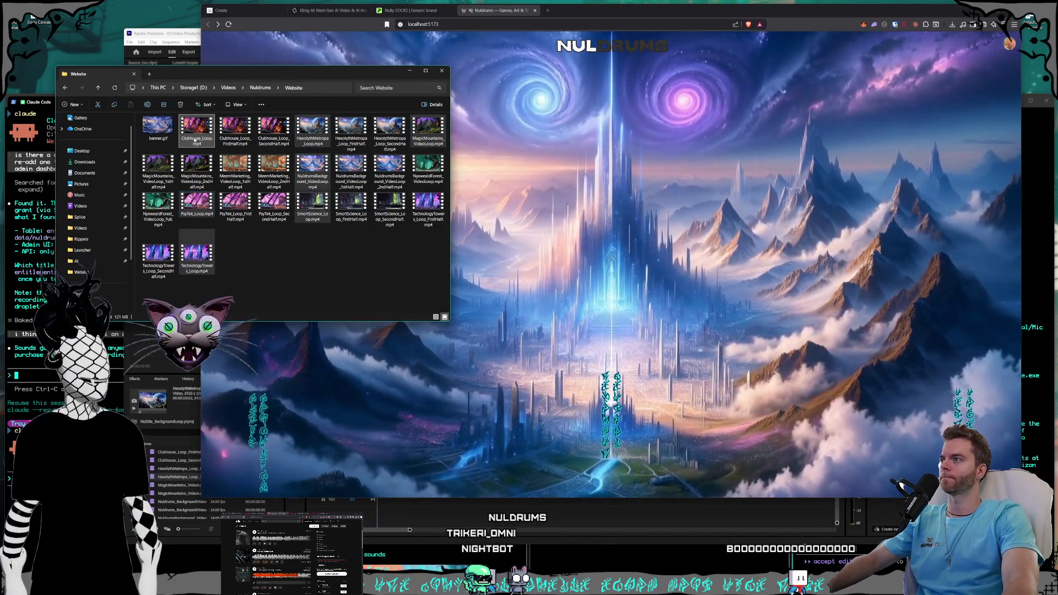
right_click(194, 140)
click(203, 148)
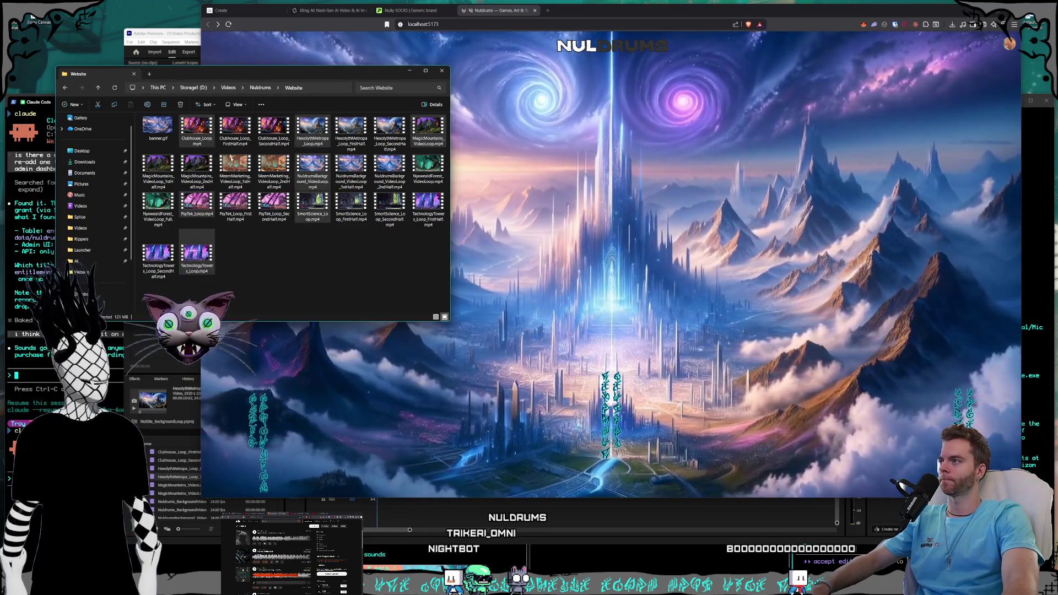
- Paste them into C:\Documents\Nuldrums\Nuldrums_Website_Svelte\static\videos
scroll(93, 231, down, 3)
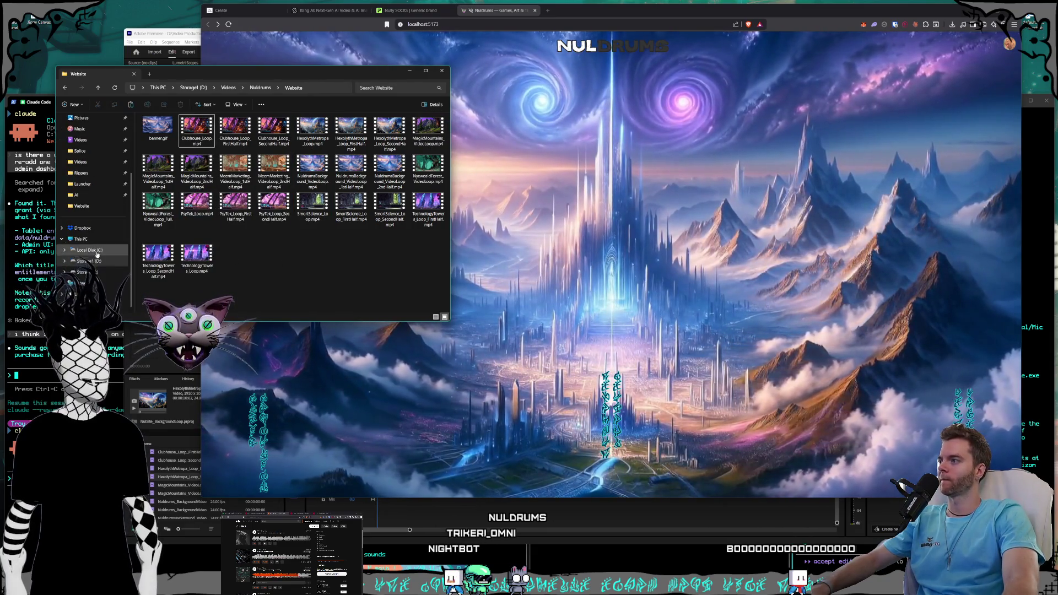
click(86, 250)
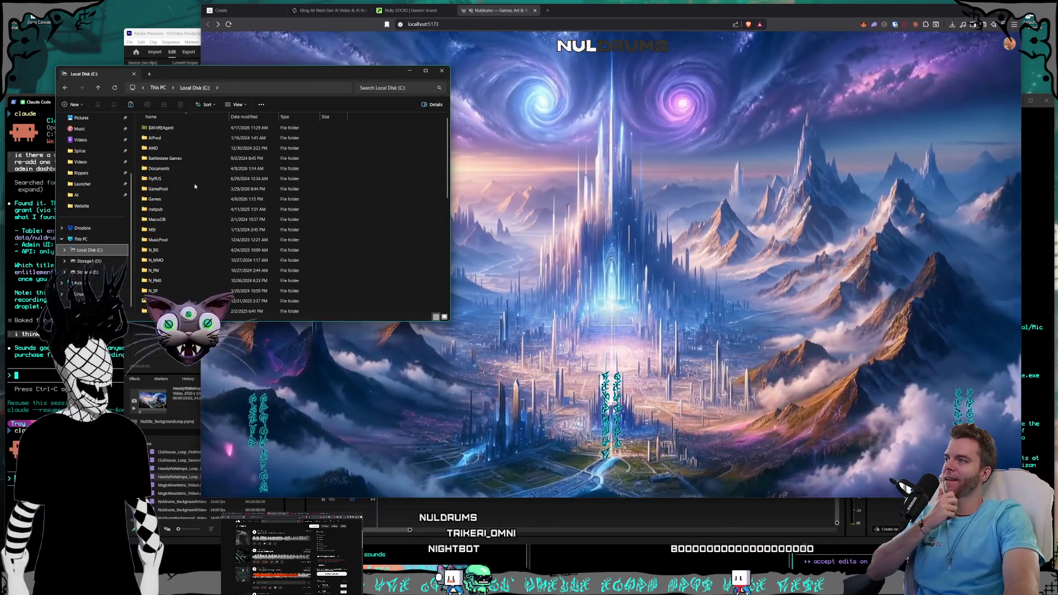
scroll(178, 170, up, 2)
double_click(177, 171)
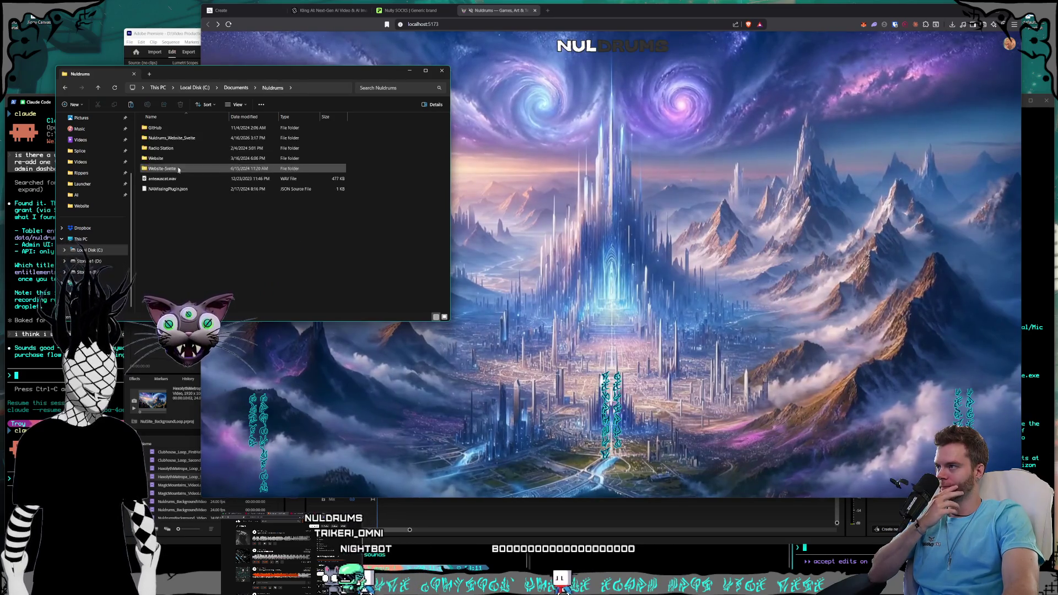
double_click(178, 170)
double_click(179, 172)
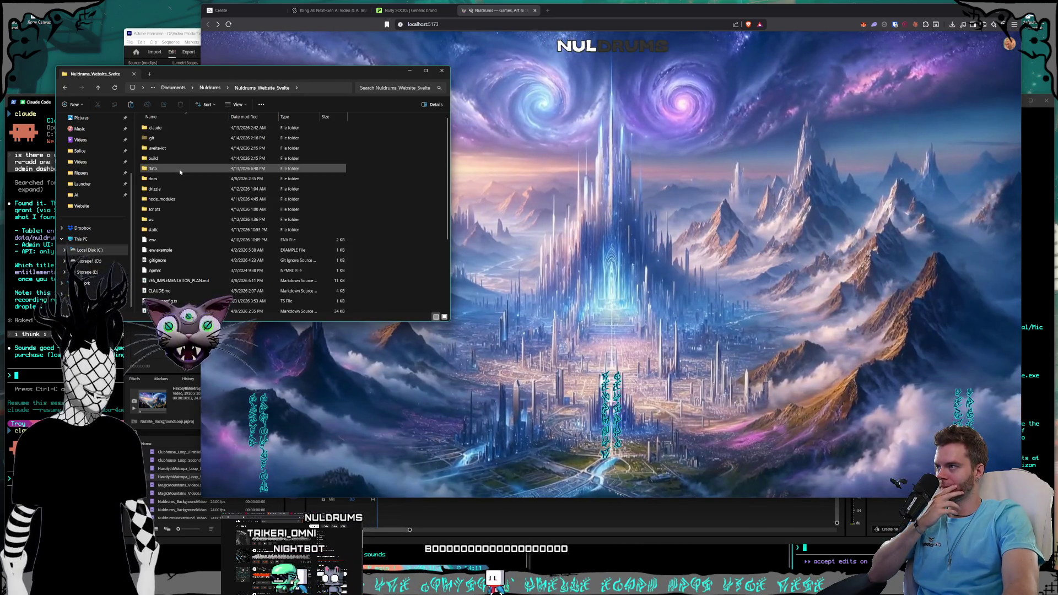
double_click(182, 229)
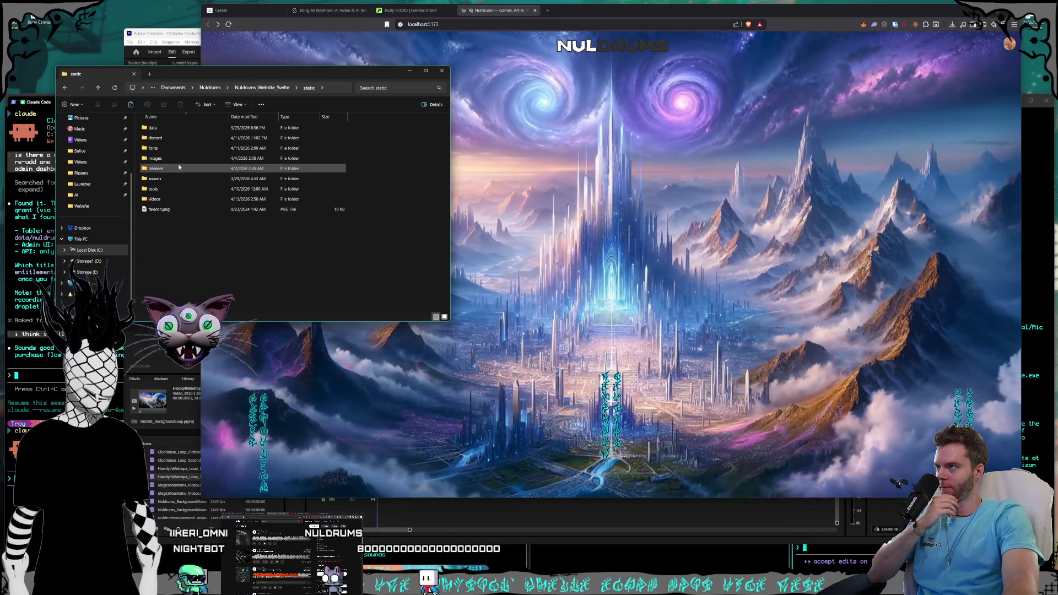
double_click(198, 199)
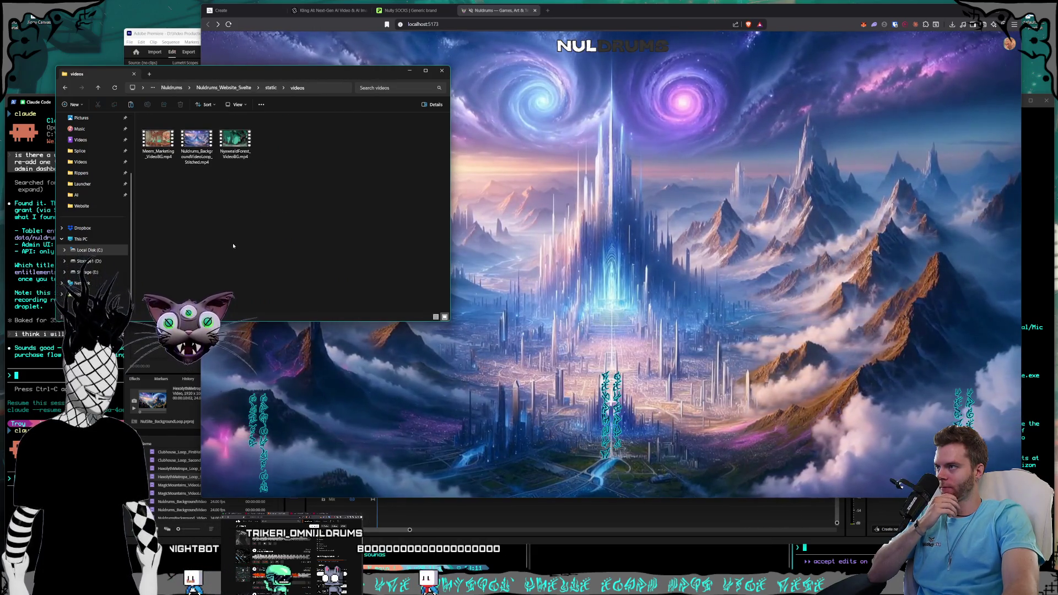
right_click(242, 219)
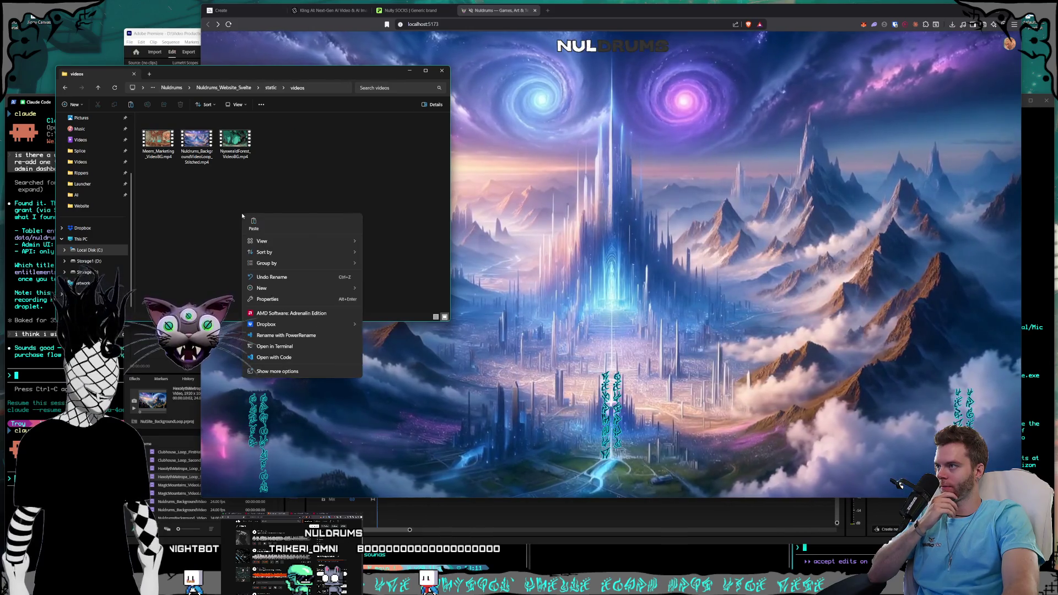
click(233, 235)
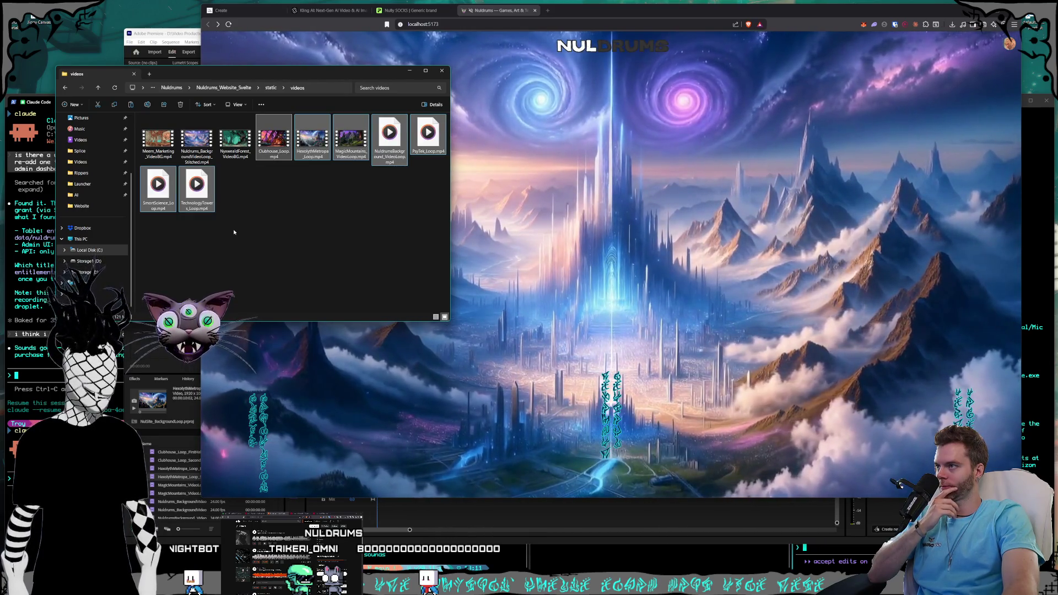
click(285, 215)
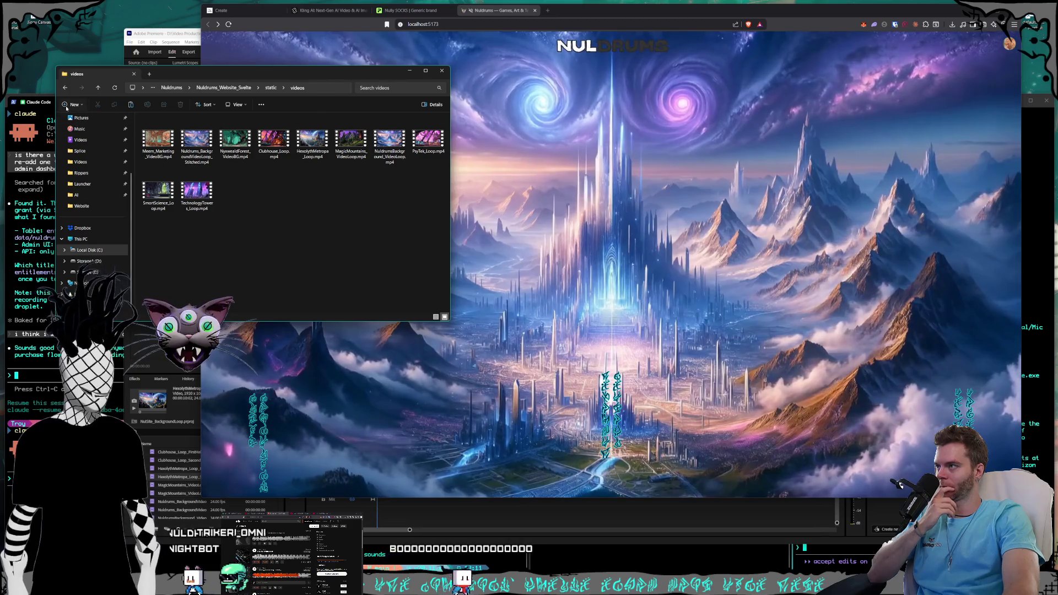
click(42, 104)
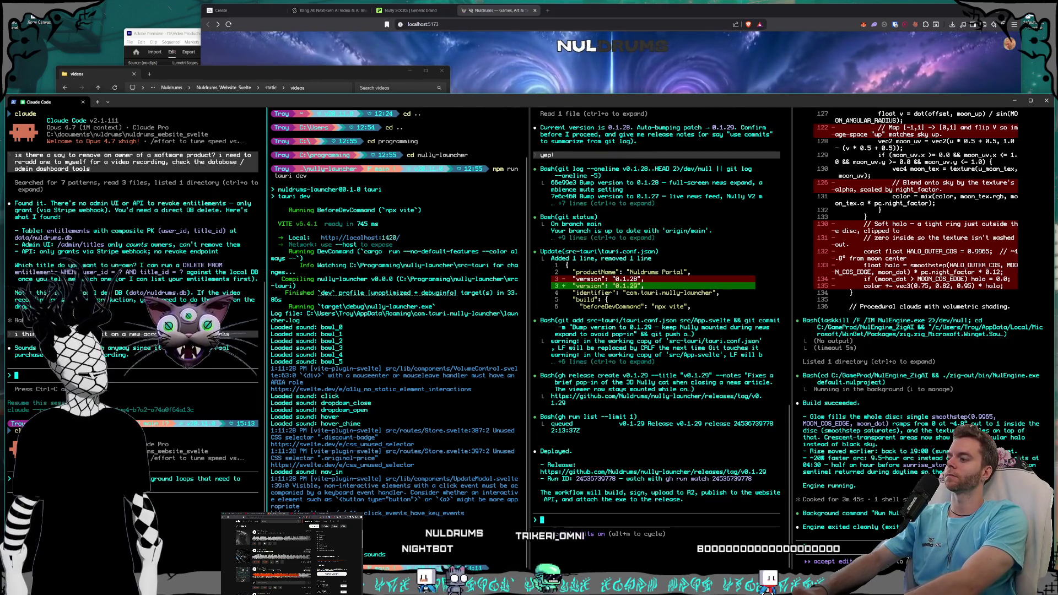
- Type the request to replace static backgrounds on most POI and sub POI pages
text(mo)
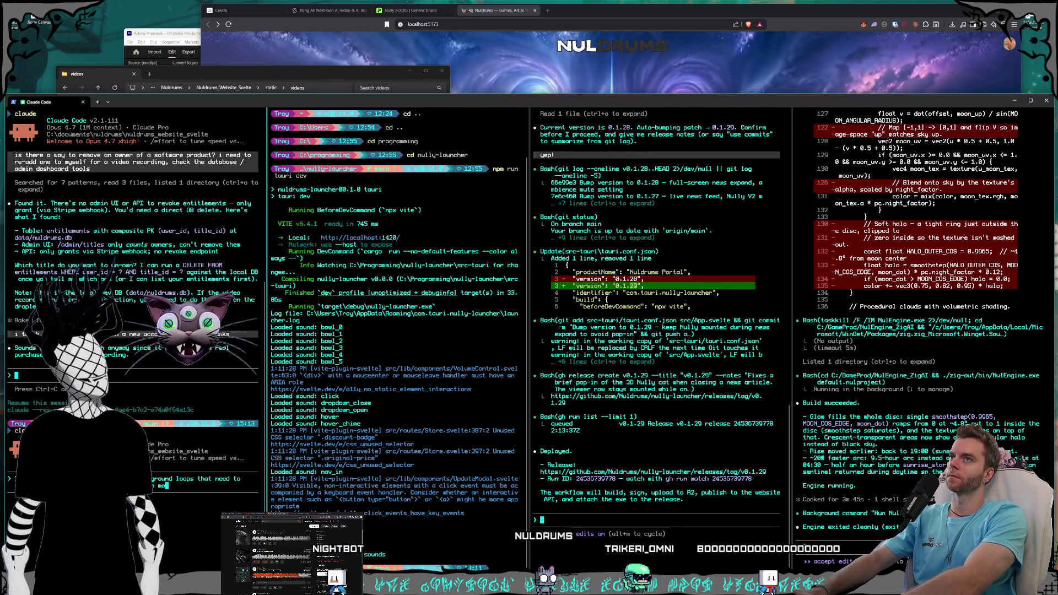
text(st )
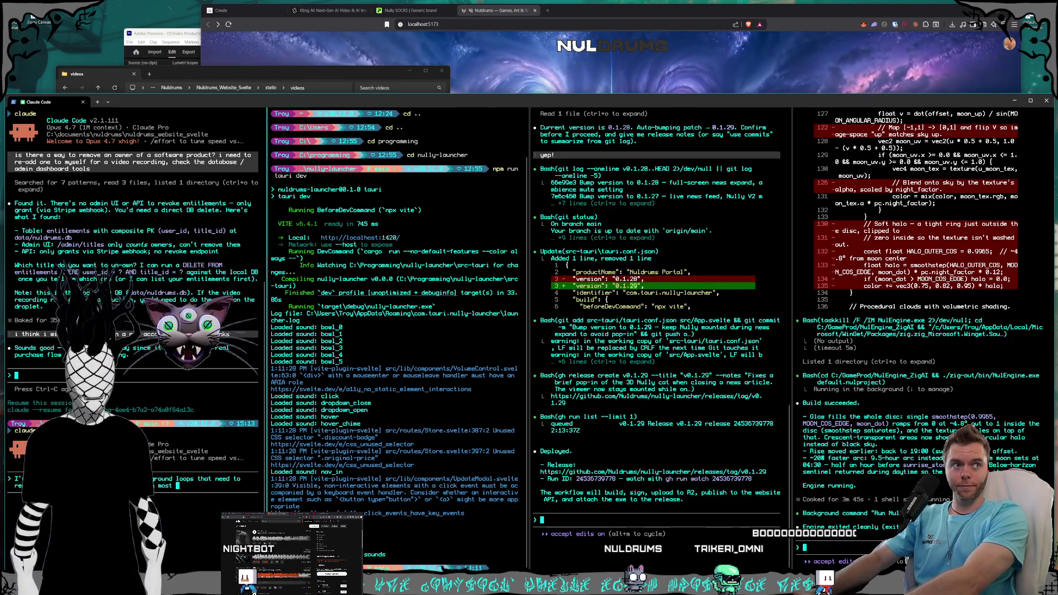
text(the POI nad)
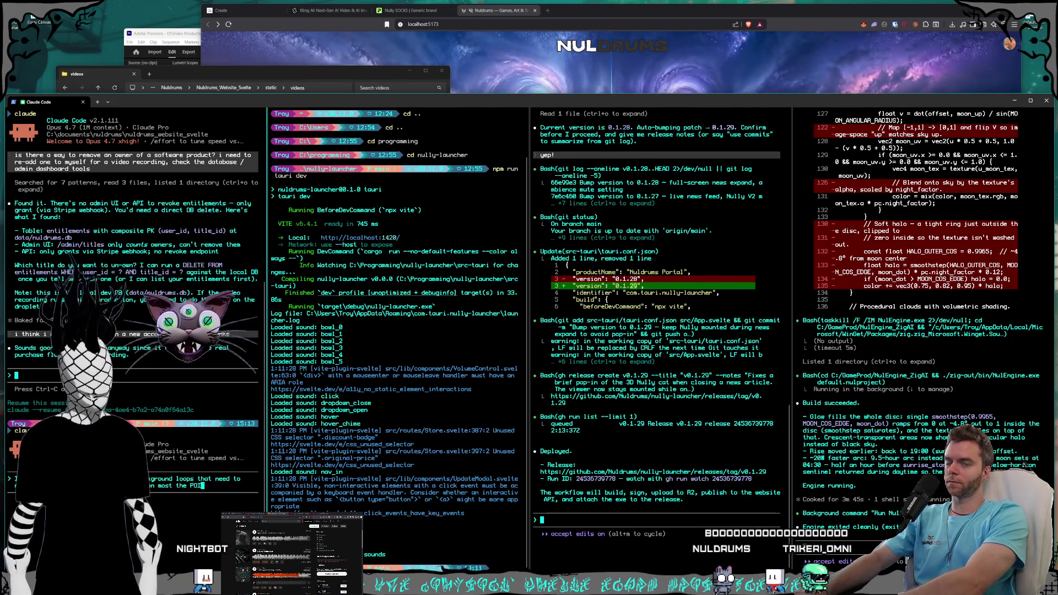
key(BackSpace)
key(BackSpace)
key(BackSpace)
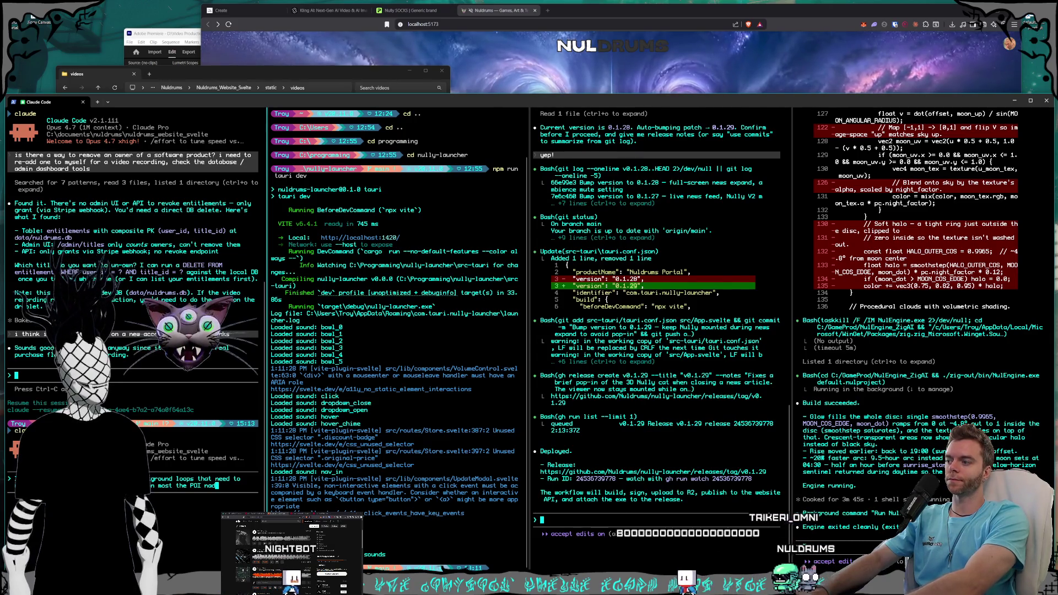
text(and sub POI)
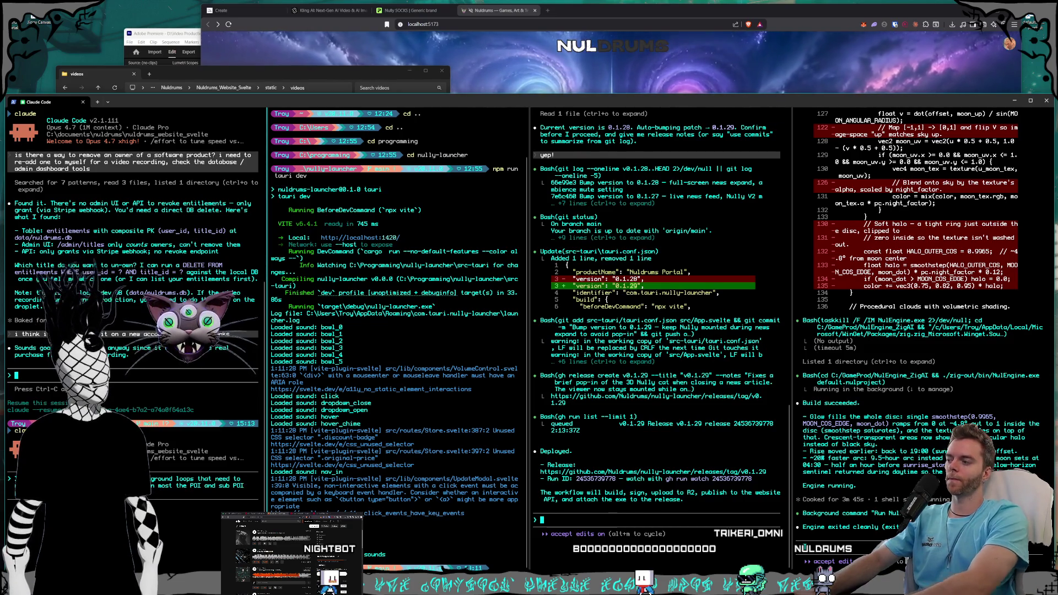
- Capture a Win+Shift+S screenshot of the videos folder window
click(196, 79)
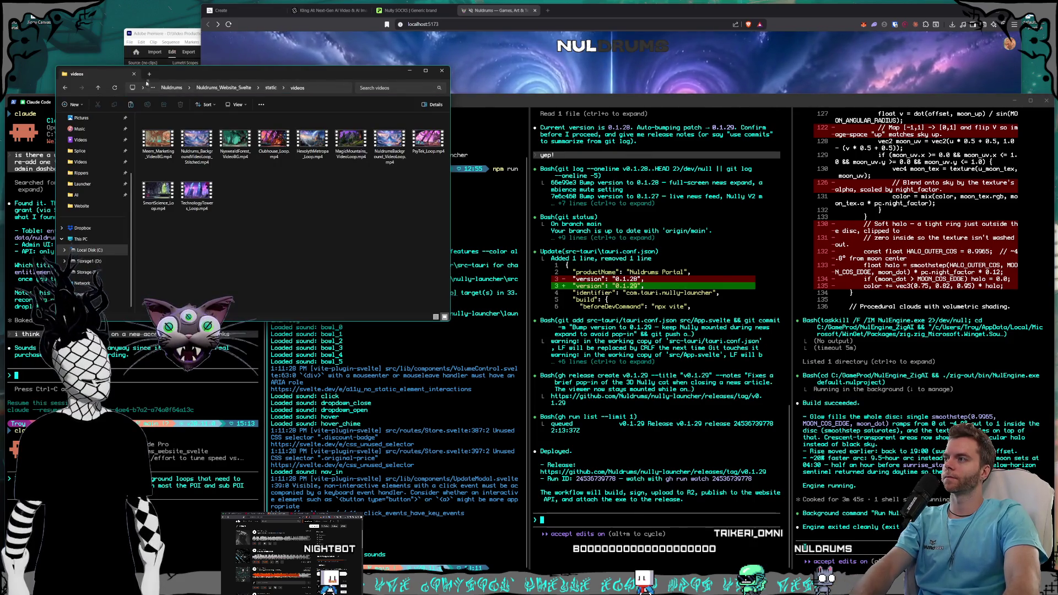
key(super+shift+s)
drag(126, 75, 440, 240)
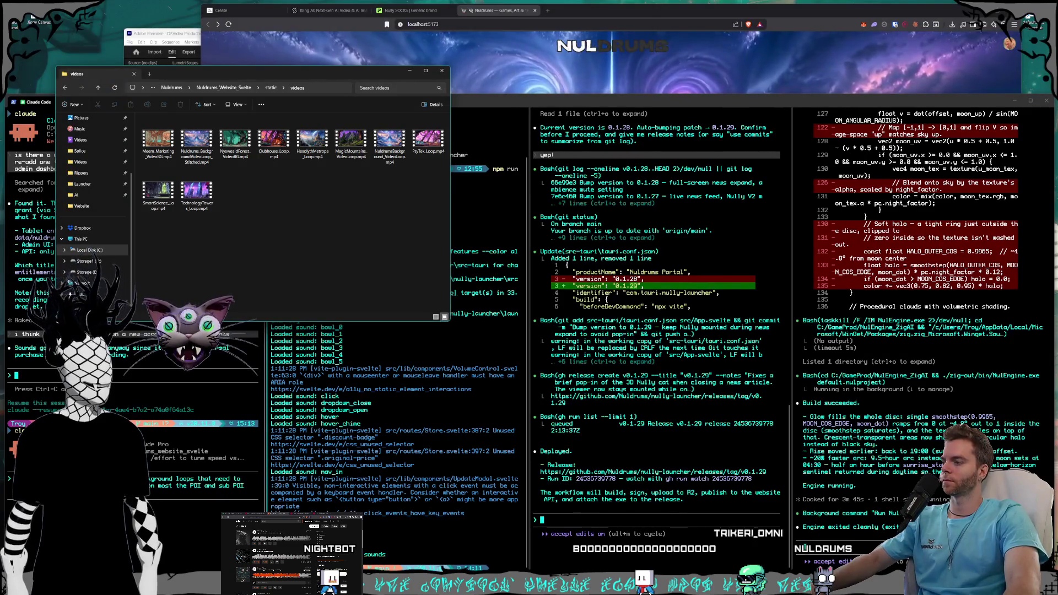
key(alt+Tab)
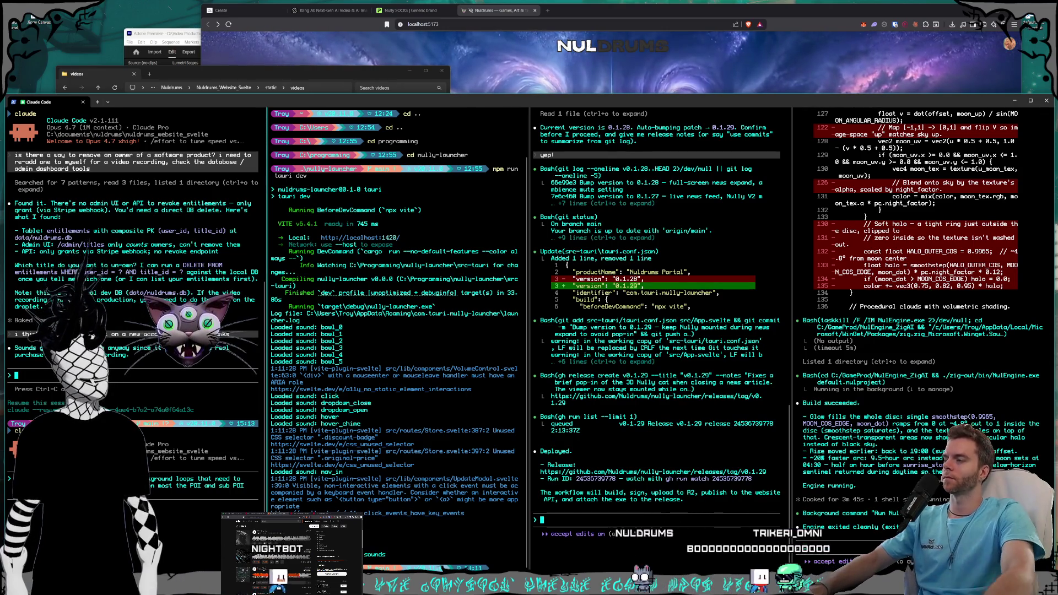
key(alt+Tab)
key(super+Down)
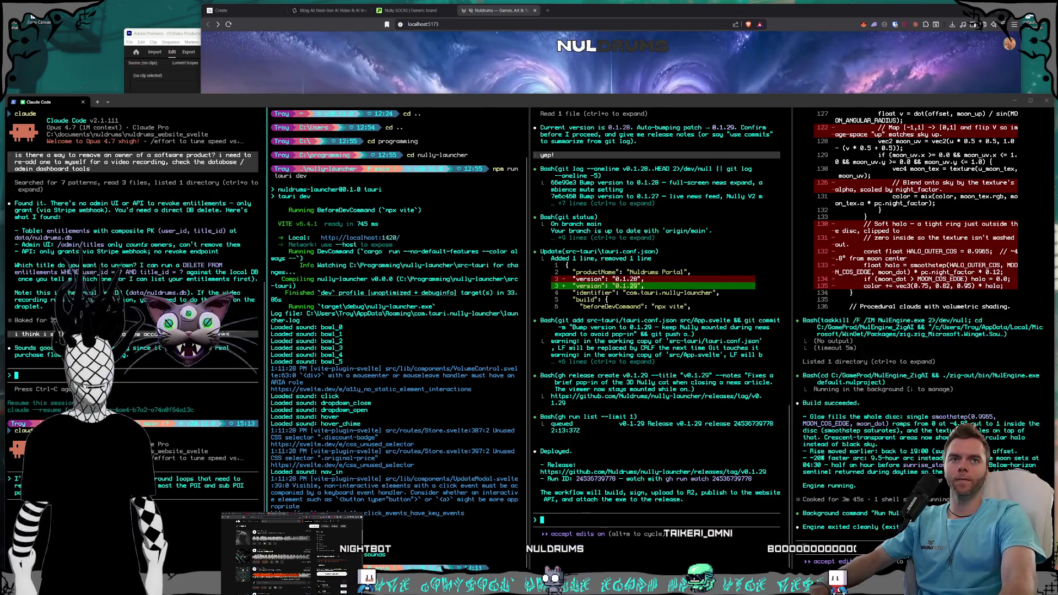
click(152, 496)
text(groundVideoLoop_Stitched)
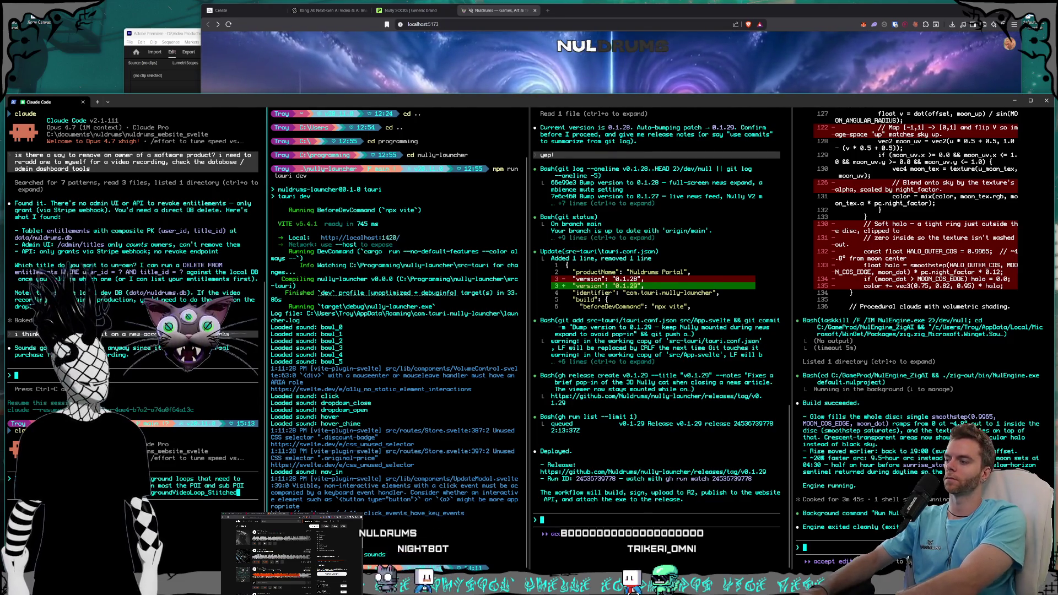
- Finish the prompt with the _VidLoop naming note, paste the screenshot and send it
text(.mp4 on )
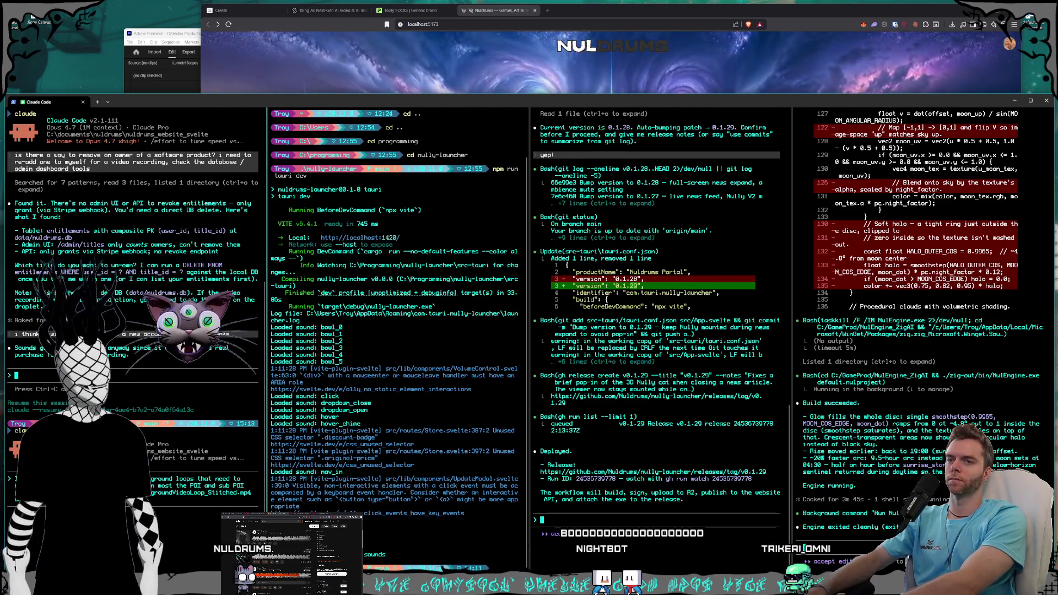
text(ldrumsBackgrou)
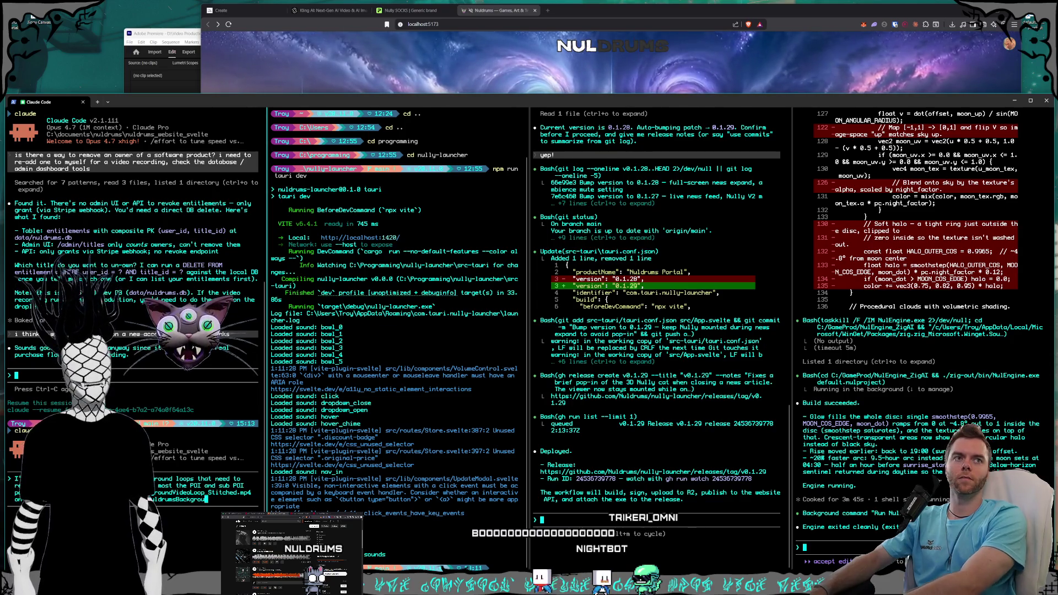
text(nd_Video)
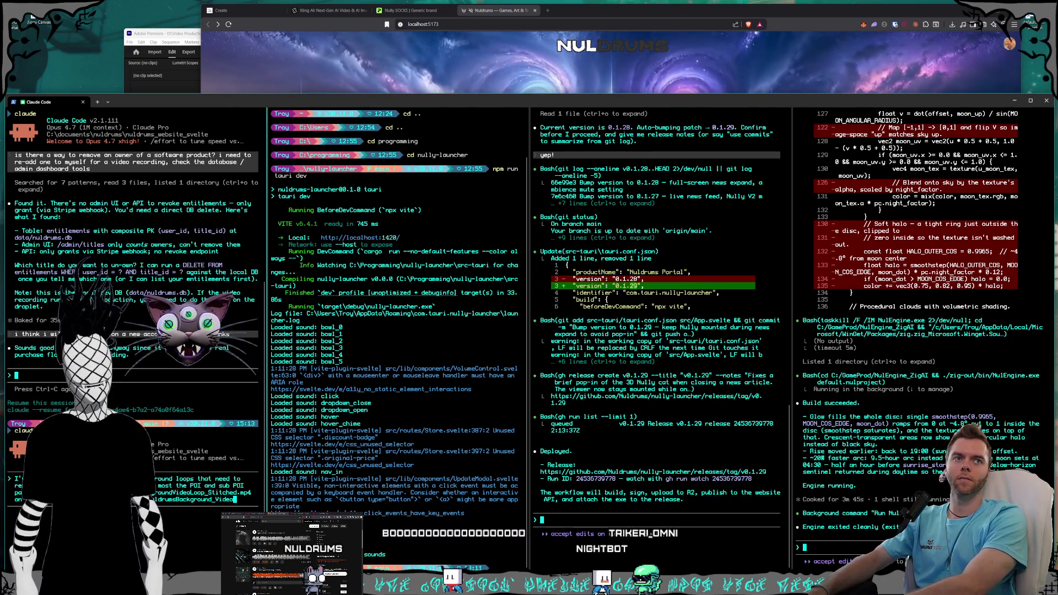
text(Loop)
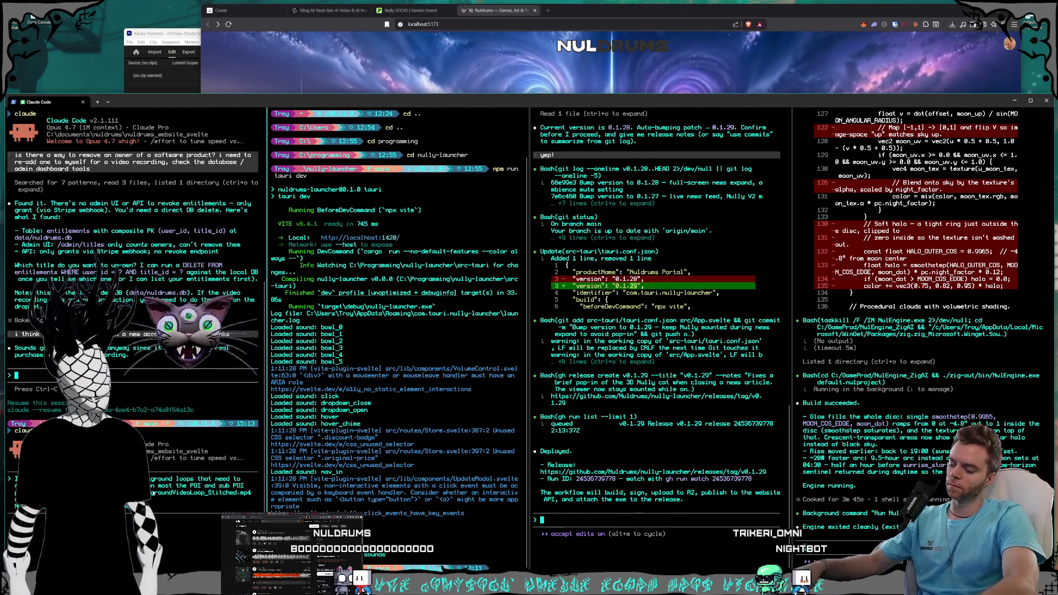
key(ctrl+v)
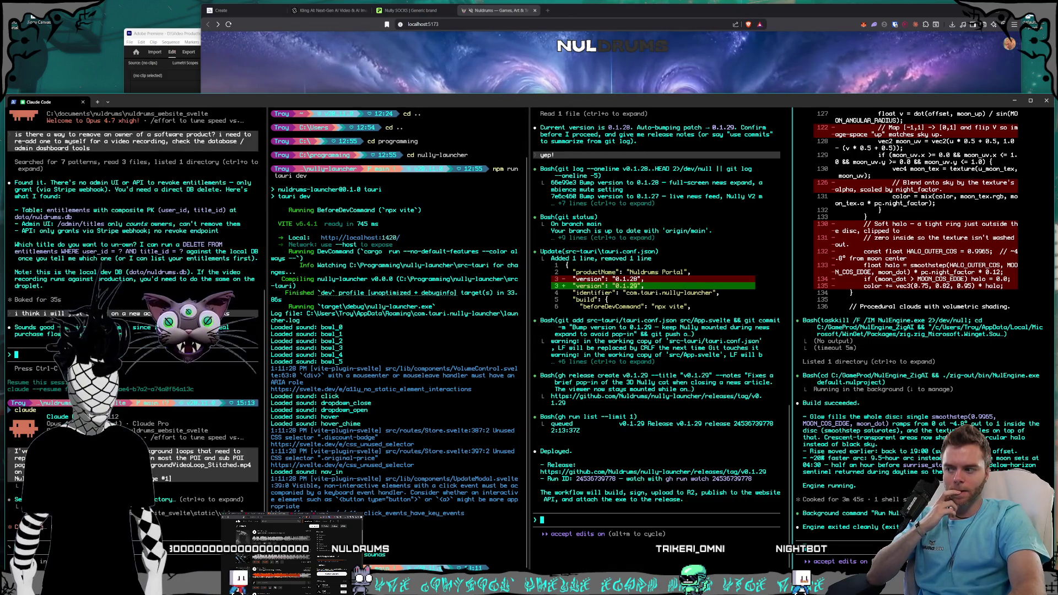
key(alt+Tab)
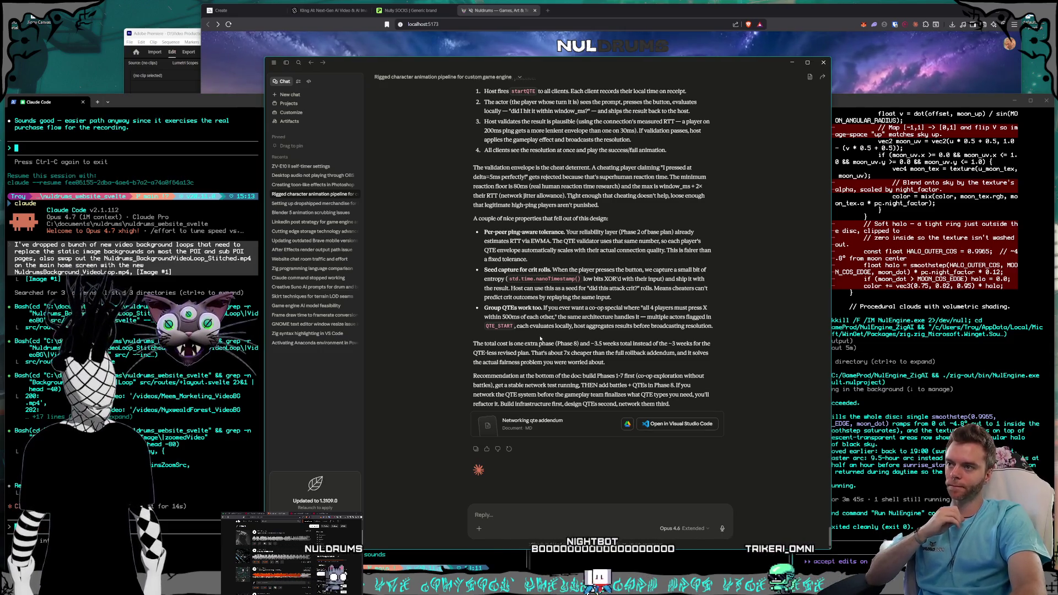
- Scroll back through the earlier networking-plan chat in Claude, then return to the terminal
scroll(558, 357, up, 3)
scroll(551, 355, up, 2)
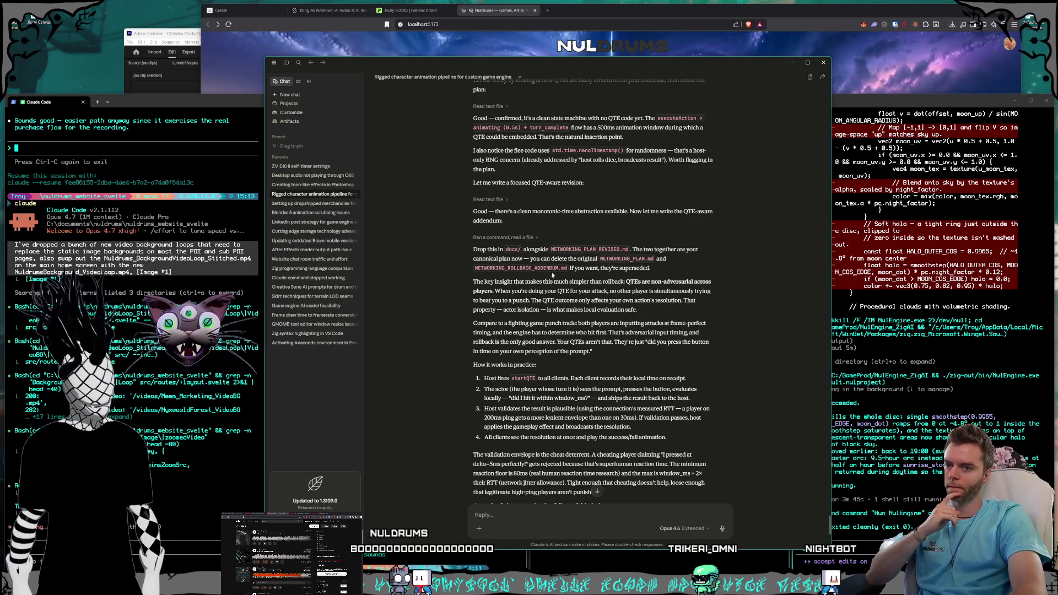
scroll(551, 284, up, 1)
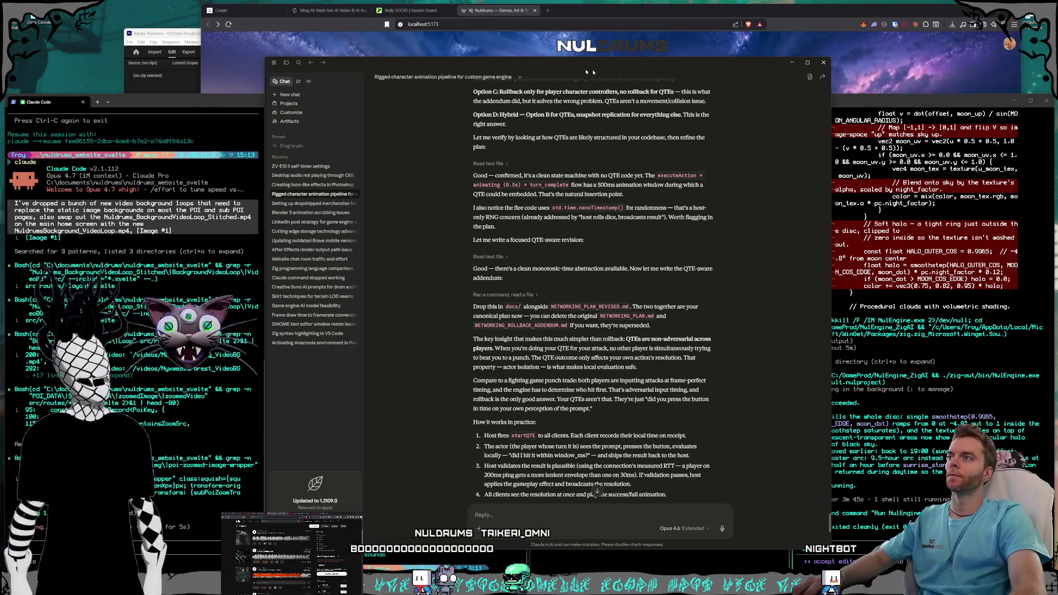
scroll(599, 332, up, 3)
scroll(599, 332, up, 5)
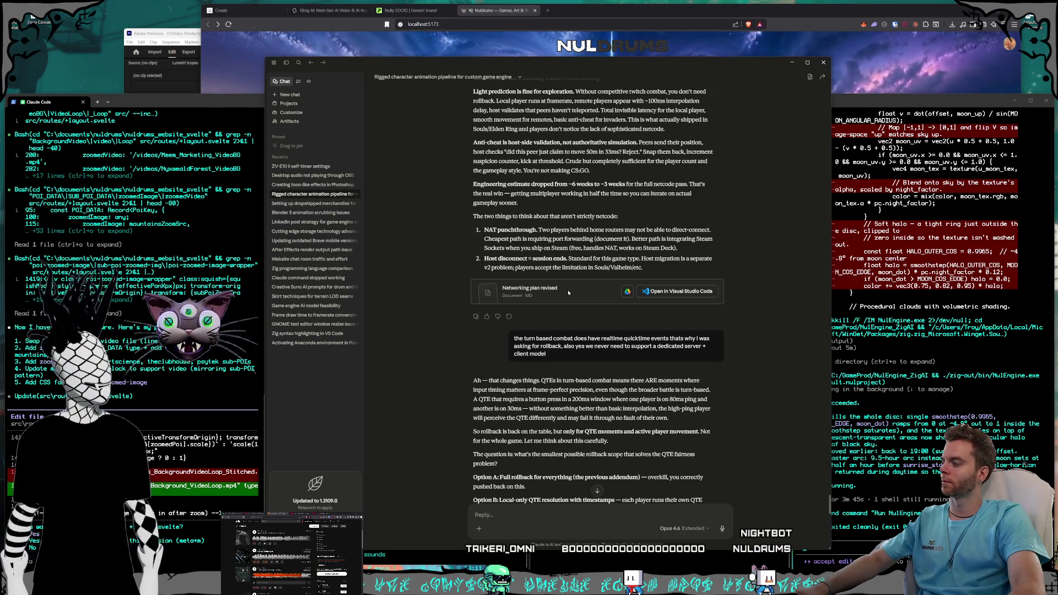
click(206, 486)
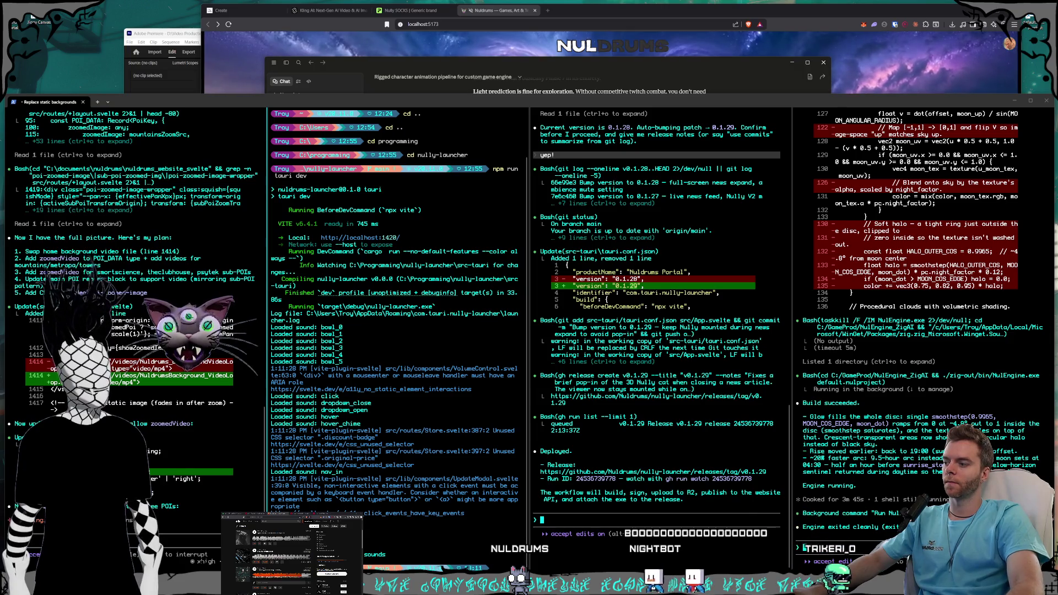
- Ask Claude Code whether a rearranged UI layout can become the default when rebuilding the default project
key(alt+Tab)
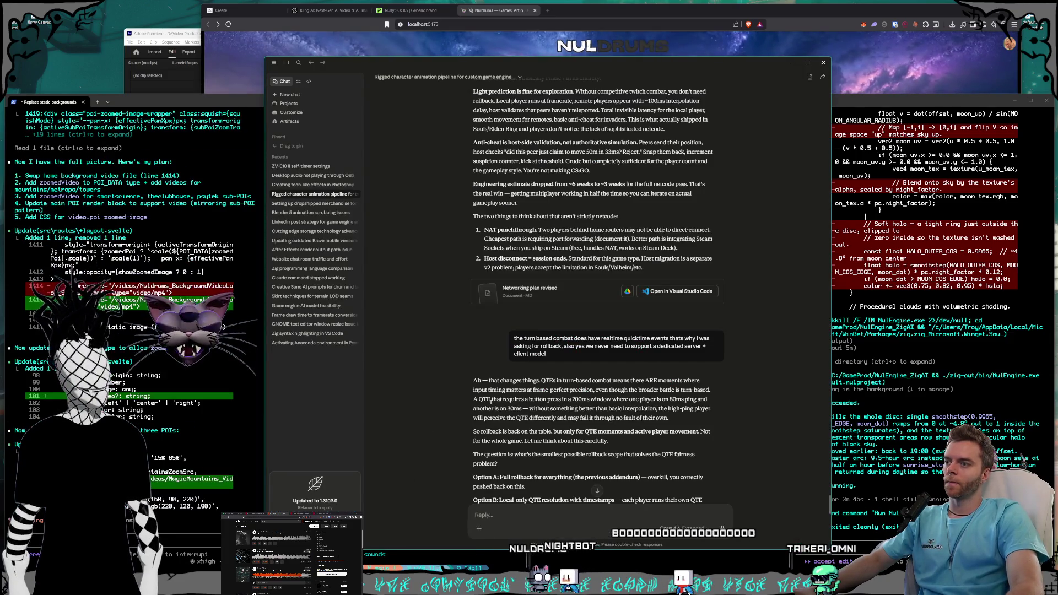
key(alt+Tab)
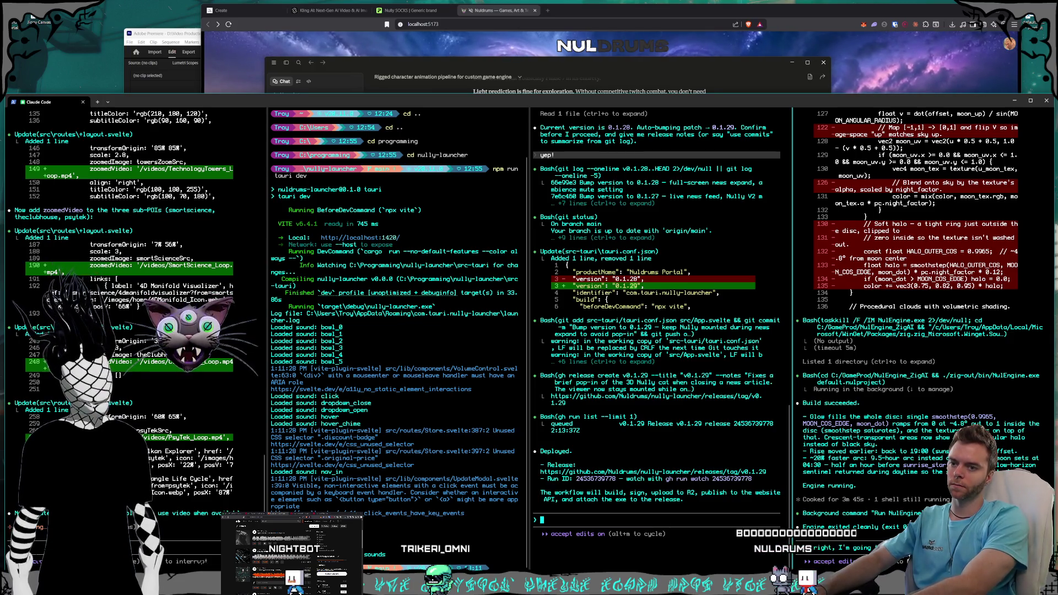
text(to the defaul)
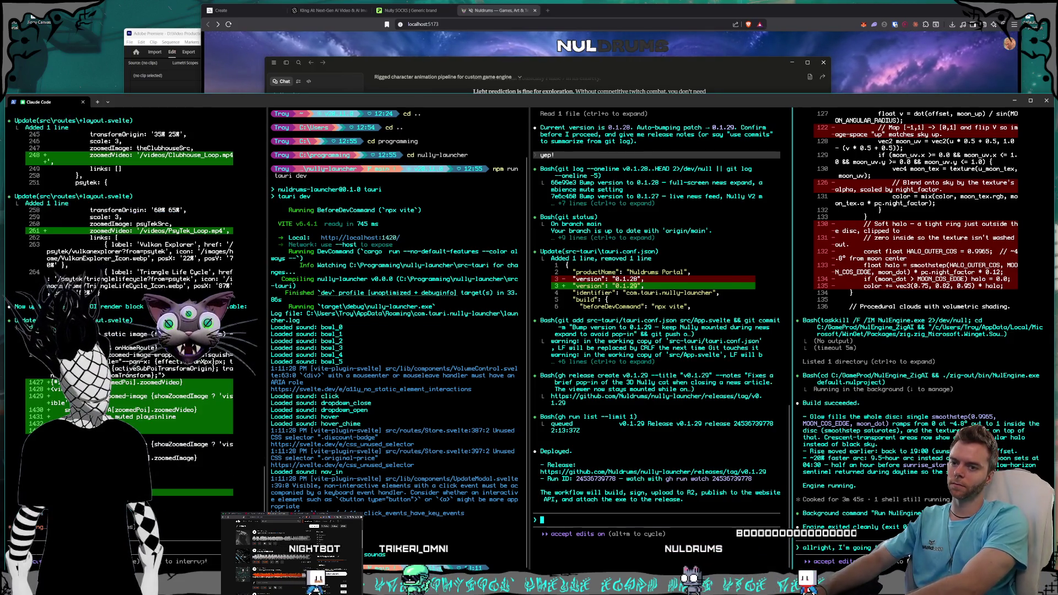
text(t project.)
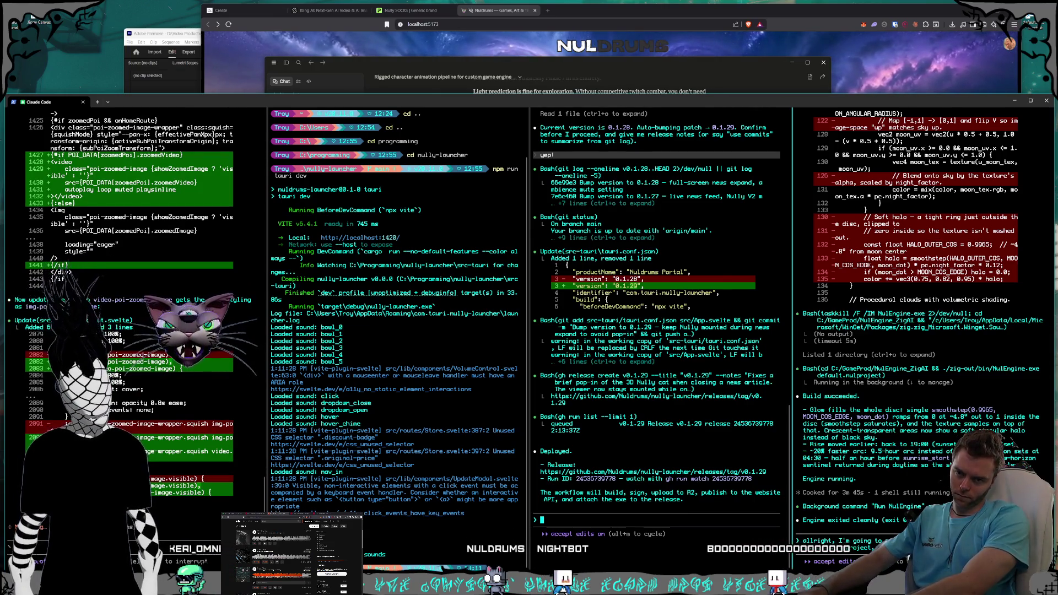
text(that state o)
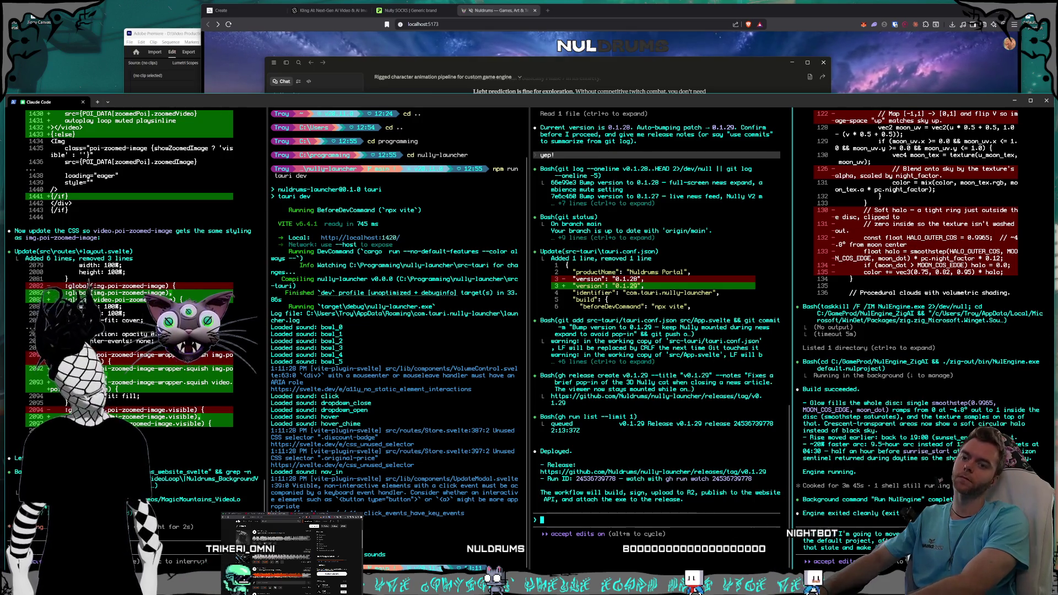
text(you)
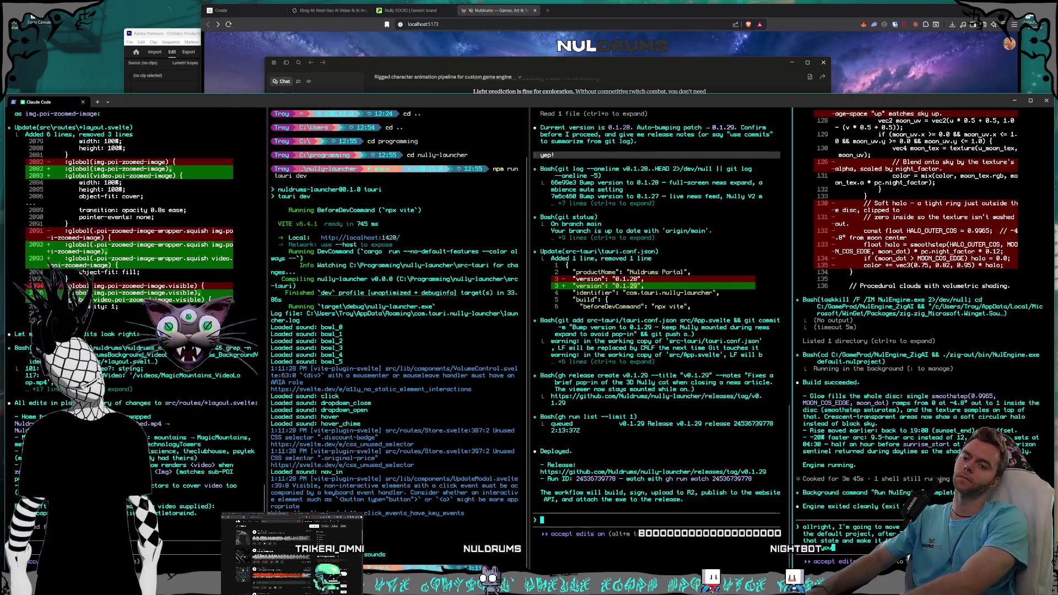
text( rebuild def)
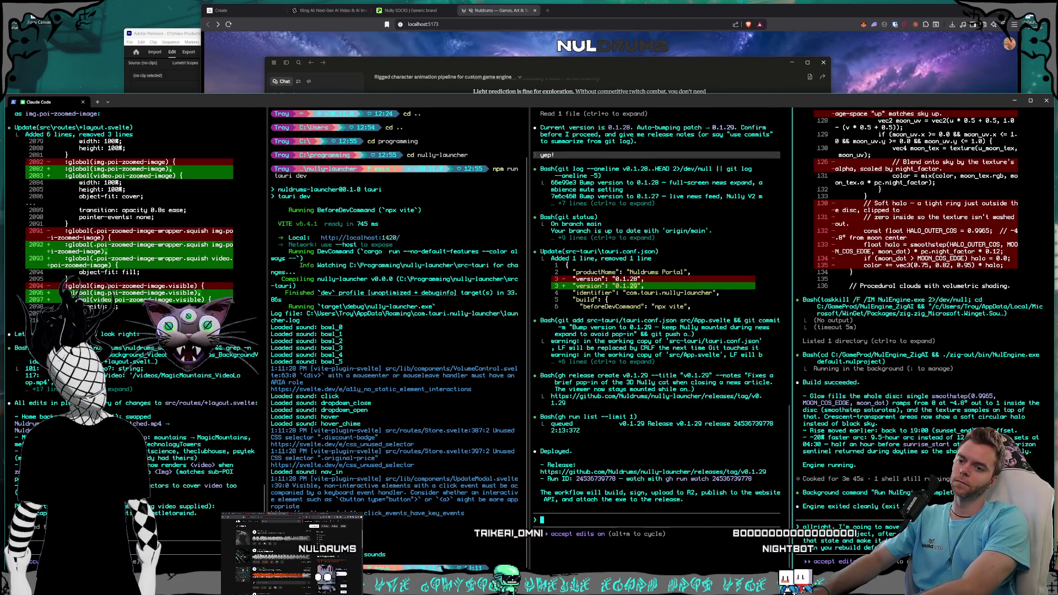
key(Return)
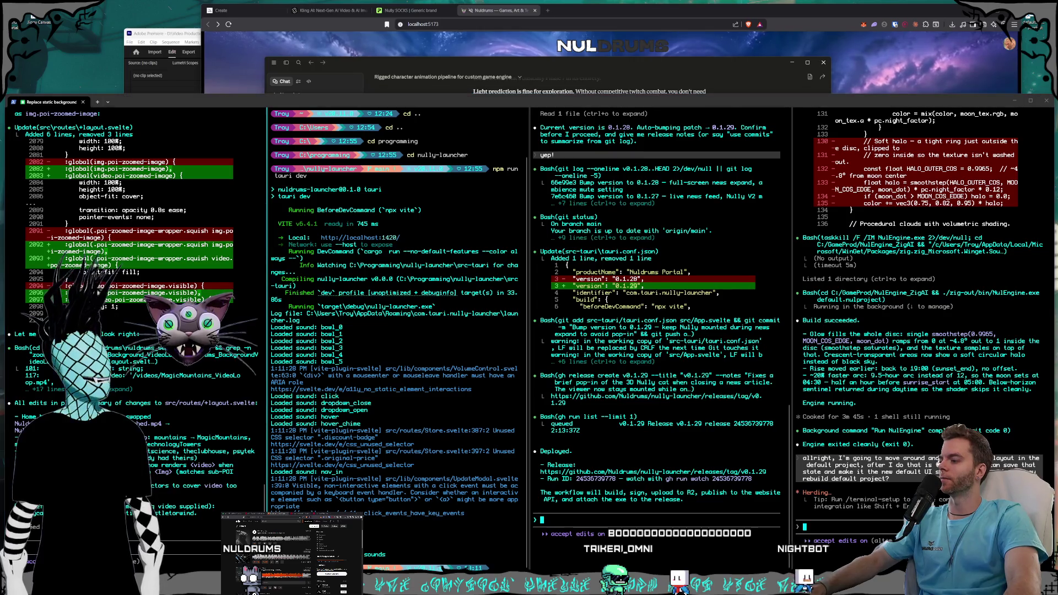
key(super+d)
click(171, 543)
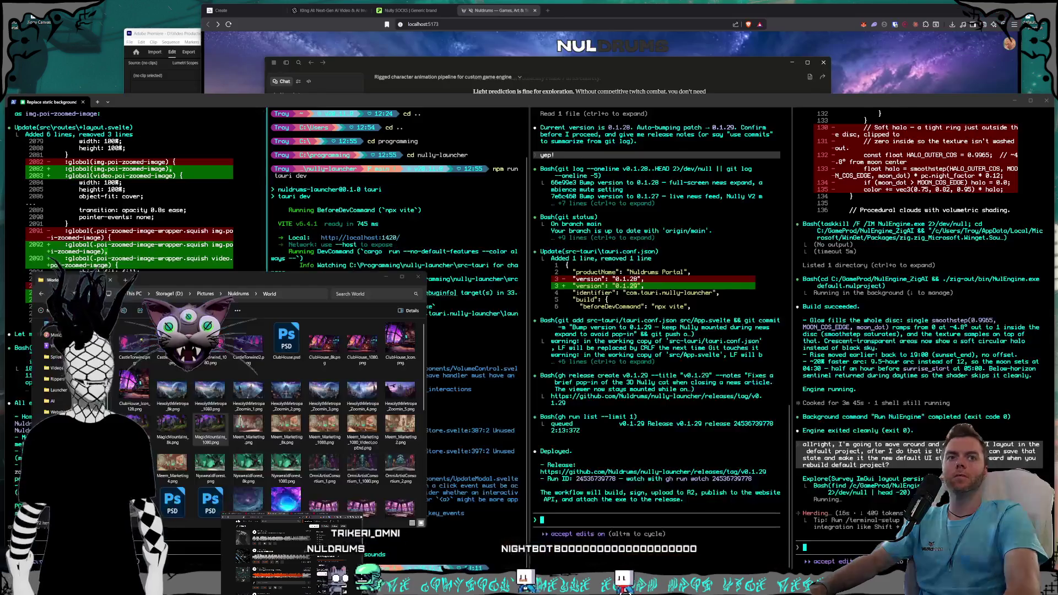
- In a new Explorer window, close Textures and browse to Storage1 (D:) > Videos > Nuldrums > Website
click(179, 559)
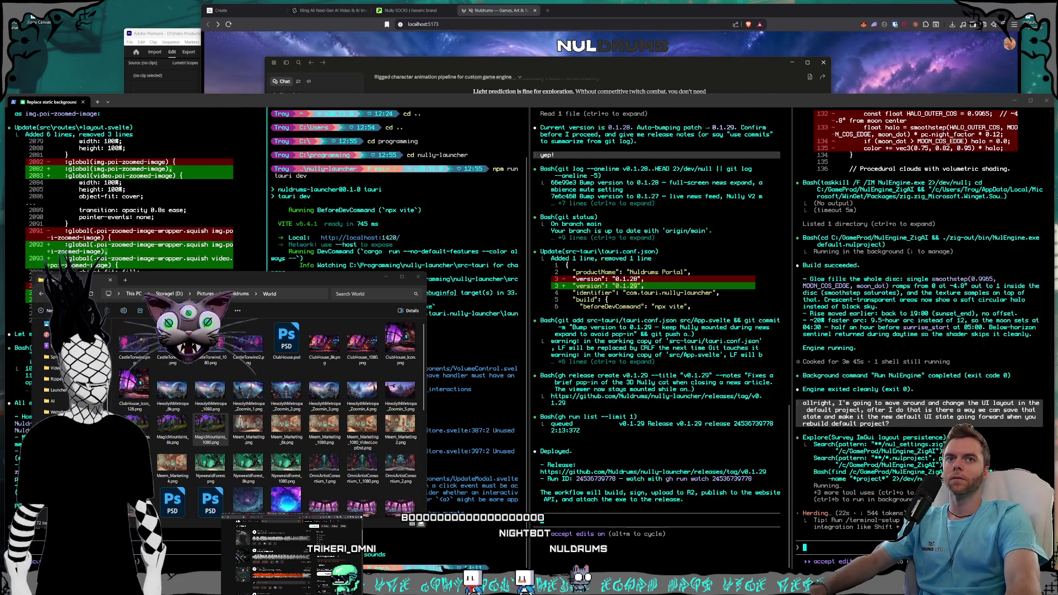
key(super+e)
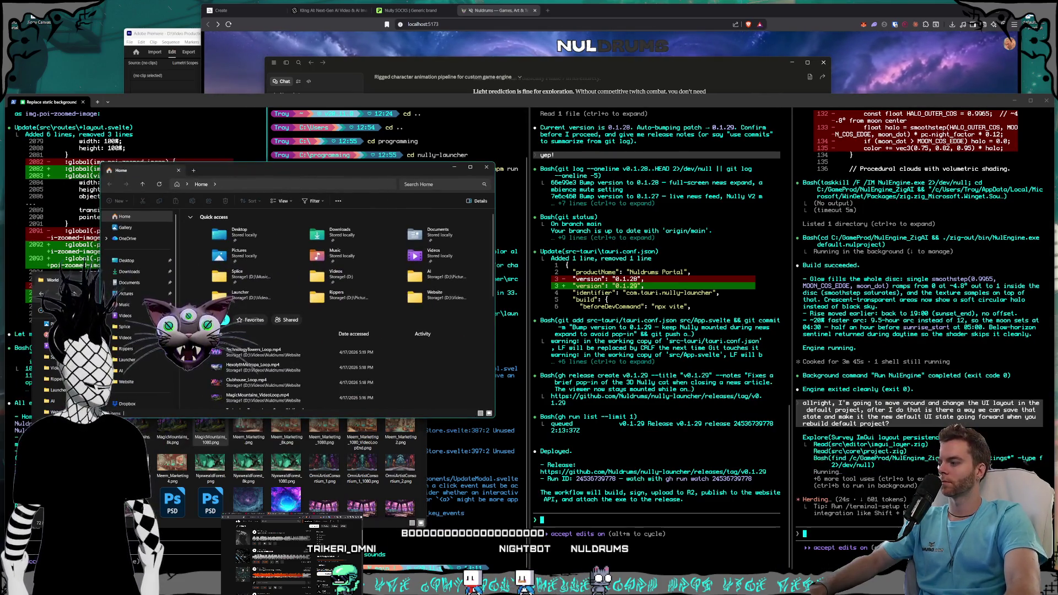
key(alt+Tab)
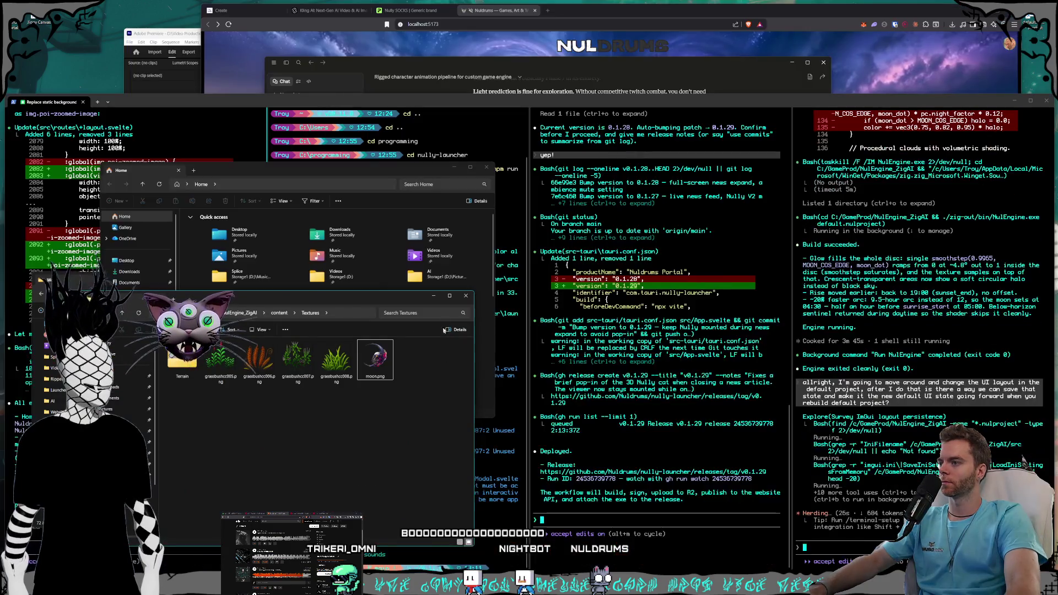
click(466, 296)
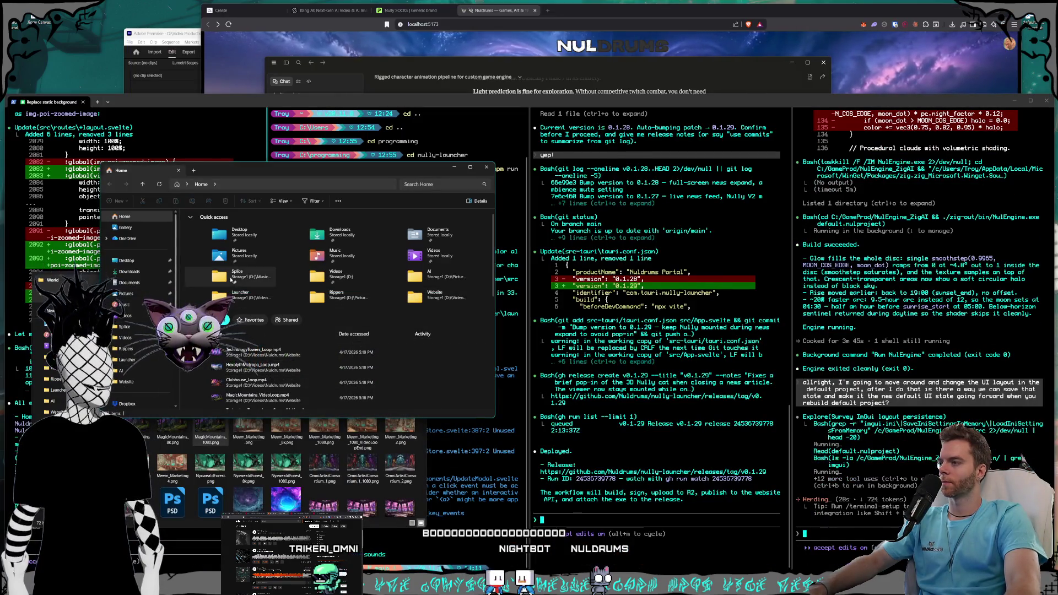
scroll(138, 331, down, 3)
click(133, 357)
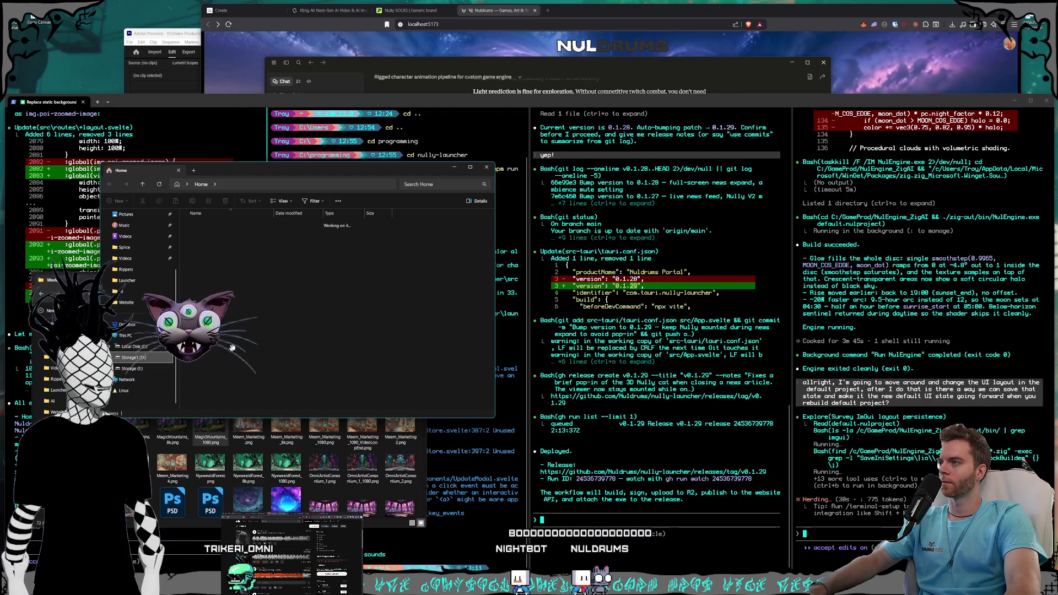
double_click(292, 357)
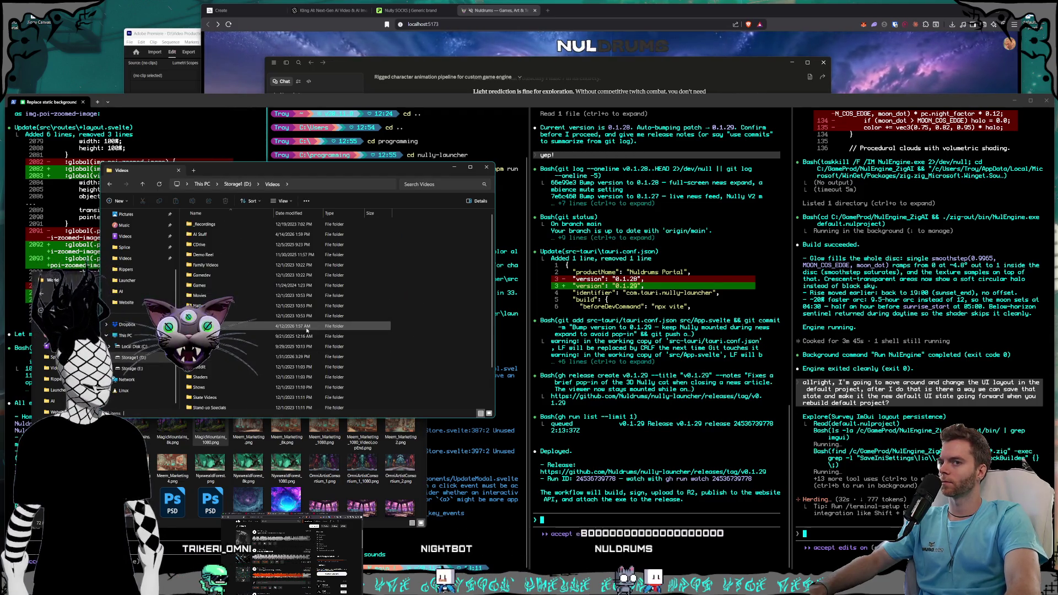
scroll(220, 283, down, 2)
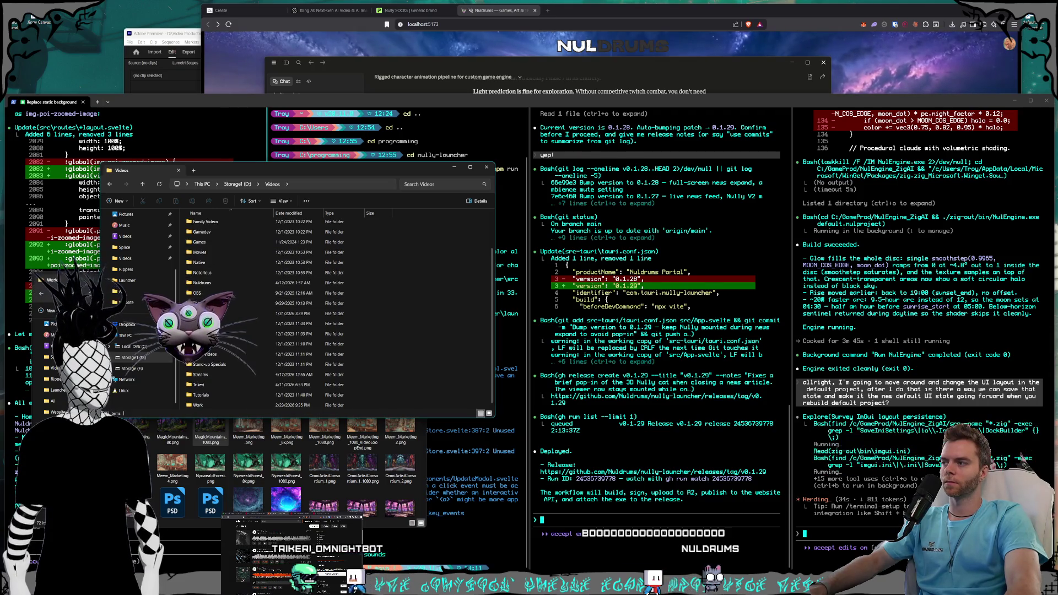
click(219, 286)
click(126, 302)
click(331, 10)
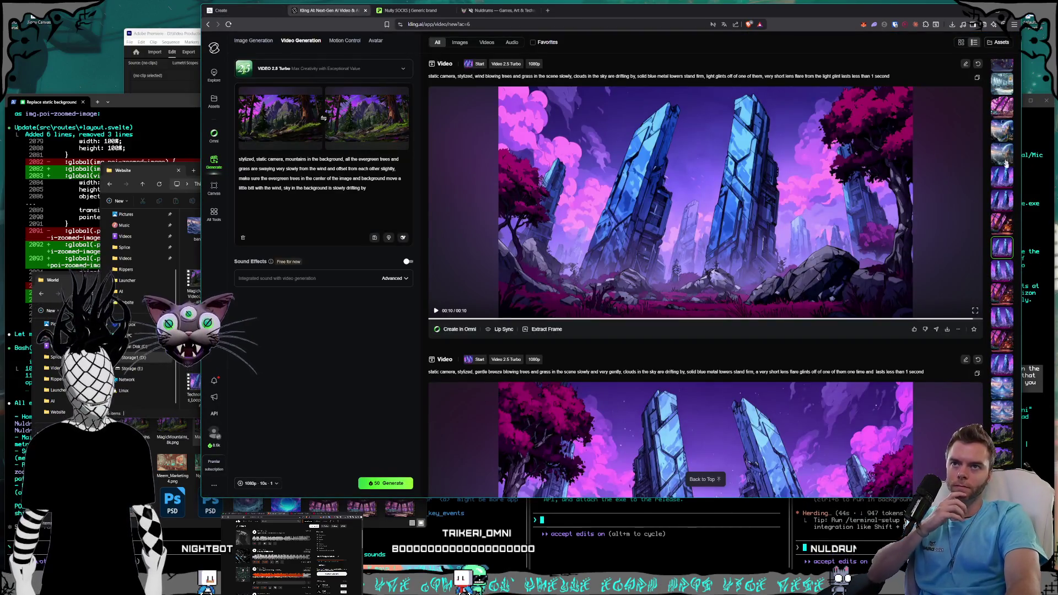
- Download the trading-room video to the Website folder as ShiddyCapital_Loop_FirstHalf.mp4
click(1004, 160)
scroll(731, 287, up, 2)
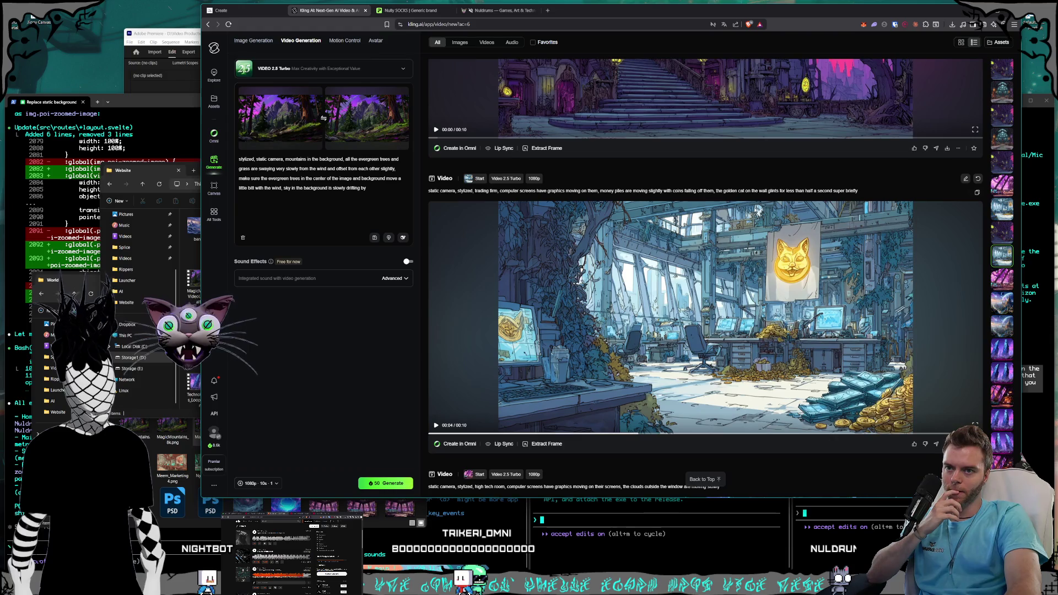
click(947, 444)
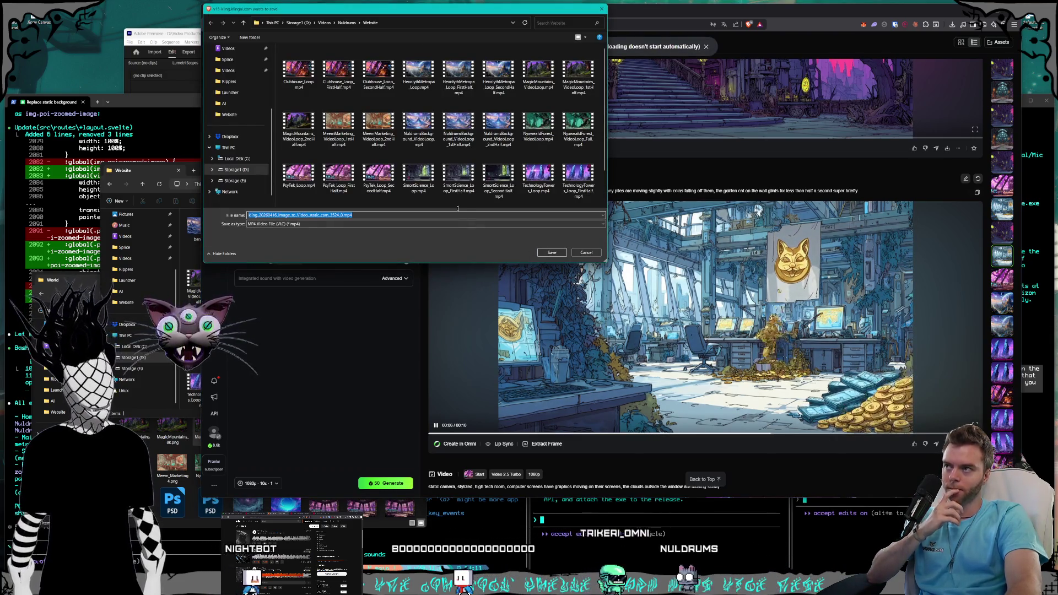
key(Right)
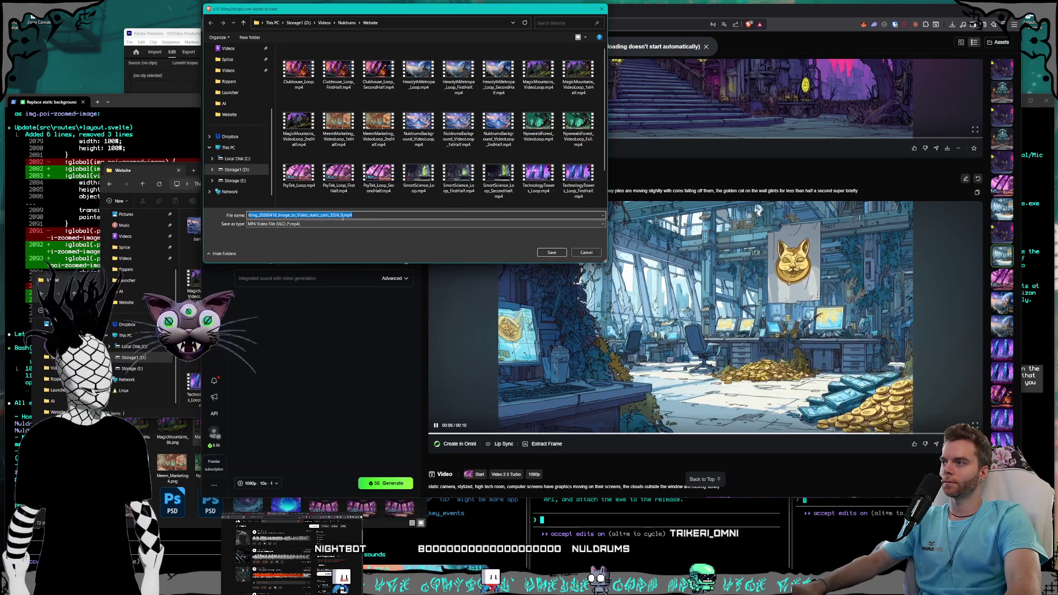
click(458, 72)
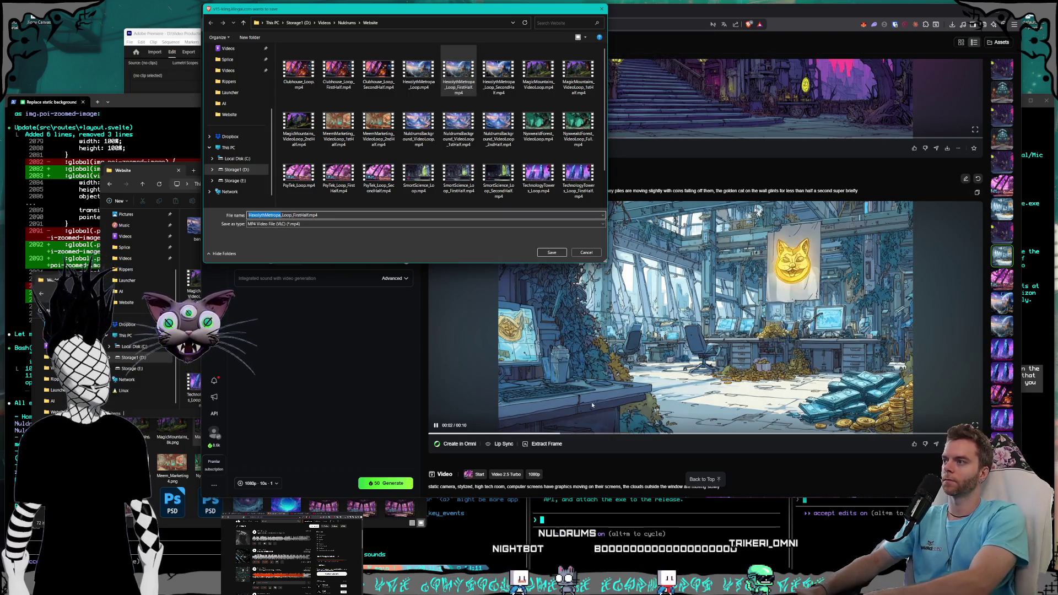
text(ShiddyCapital)
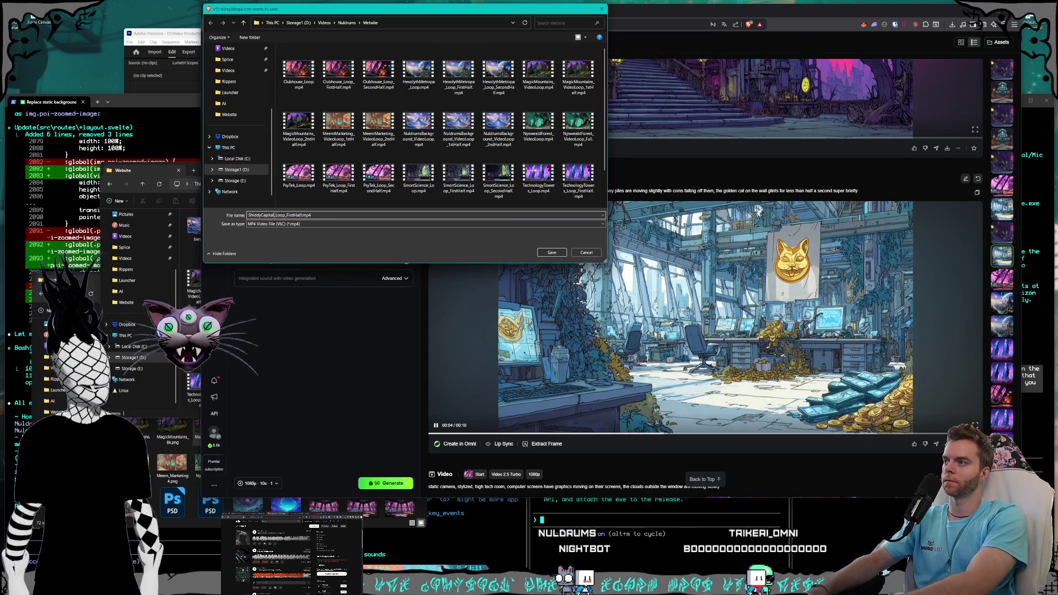
key(Return)
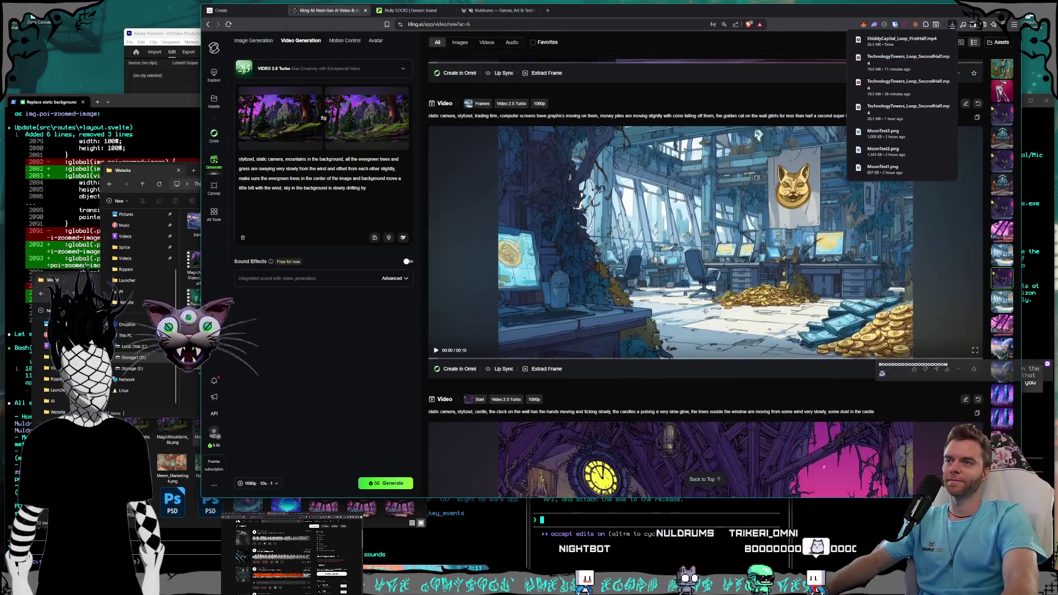
- Download the trading-firm video again as ShiddyCapital_Loop_SecondHalf.mp4
mouse_move(720, 298)
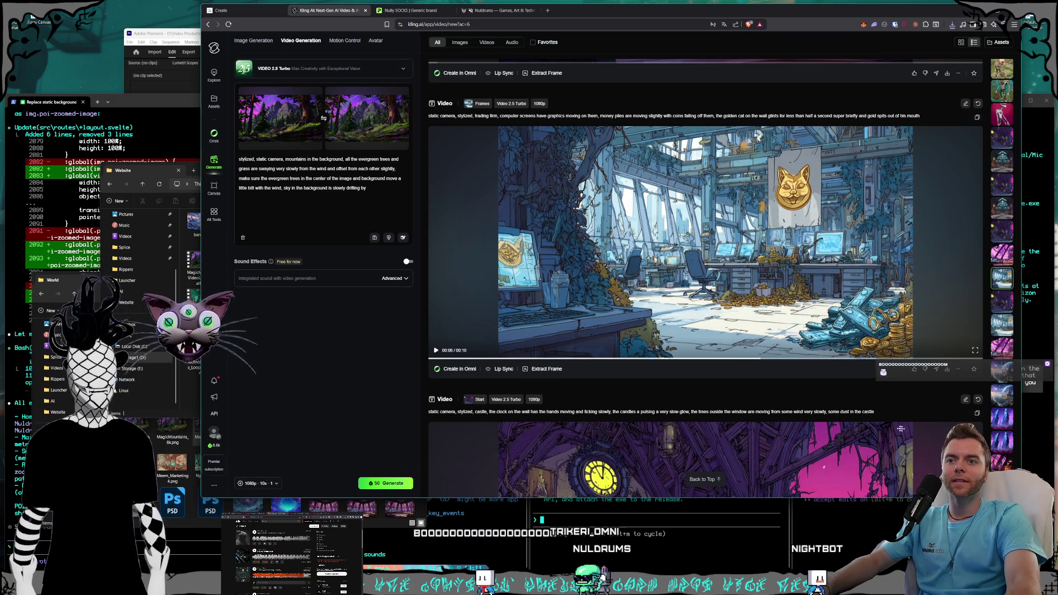
click(948, 370)
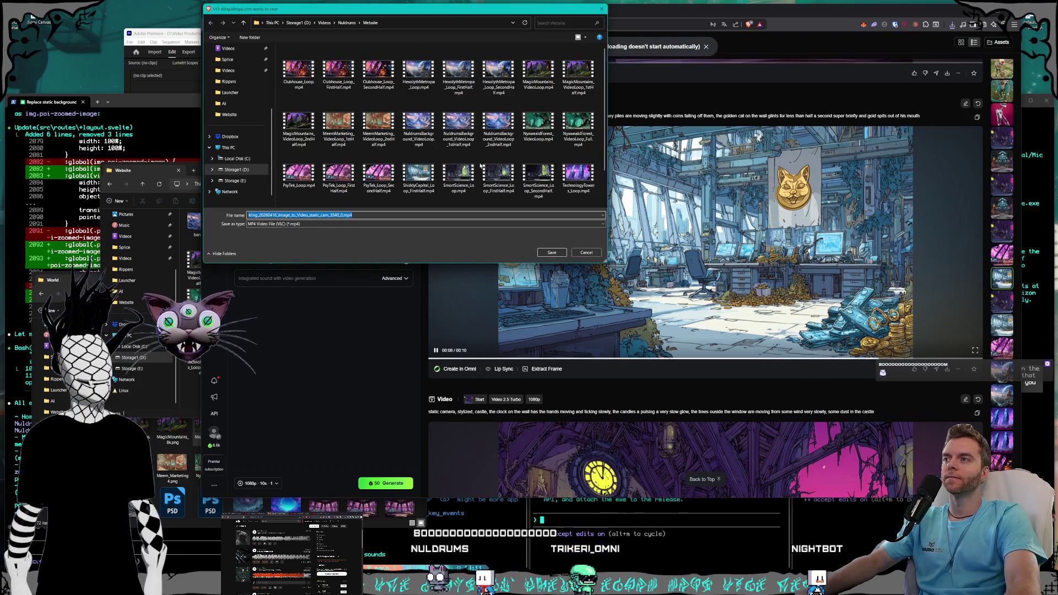
scroll(435, 156, down, 1)
click(426, 150)
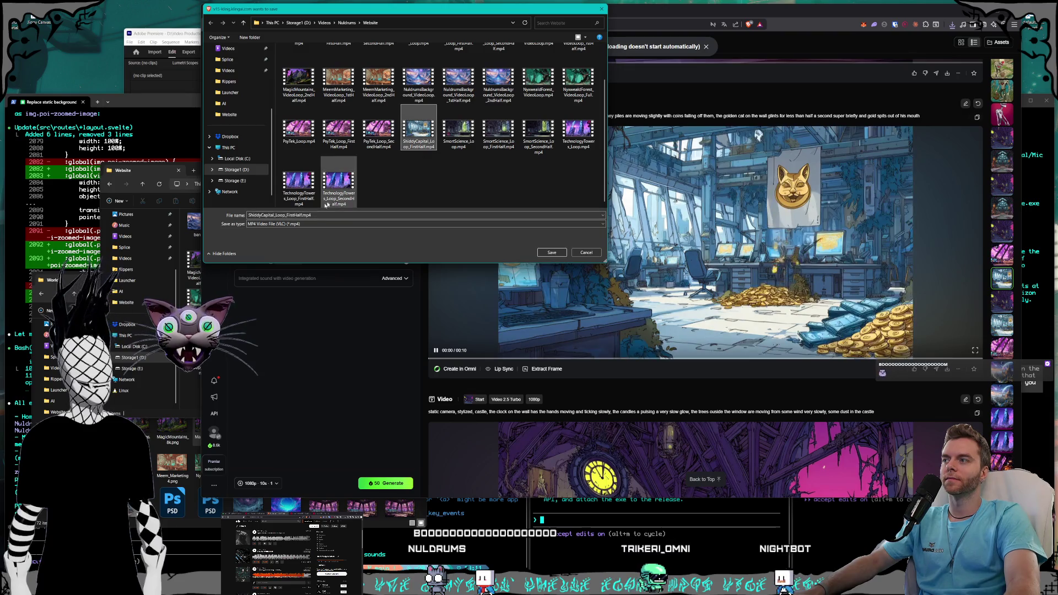
key(BackSpace)
key(BackSpace)
key(BackSpace)
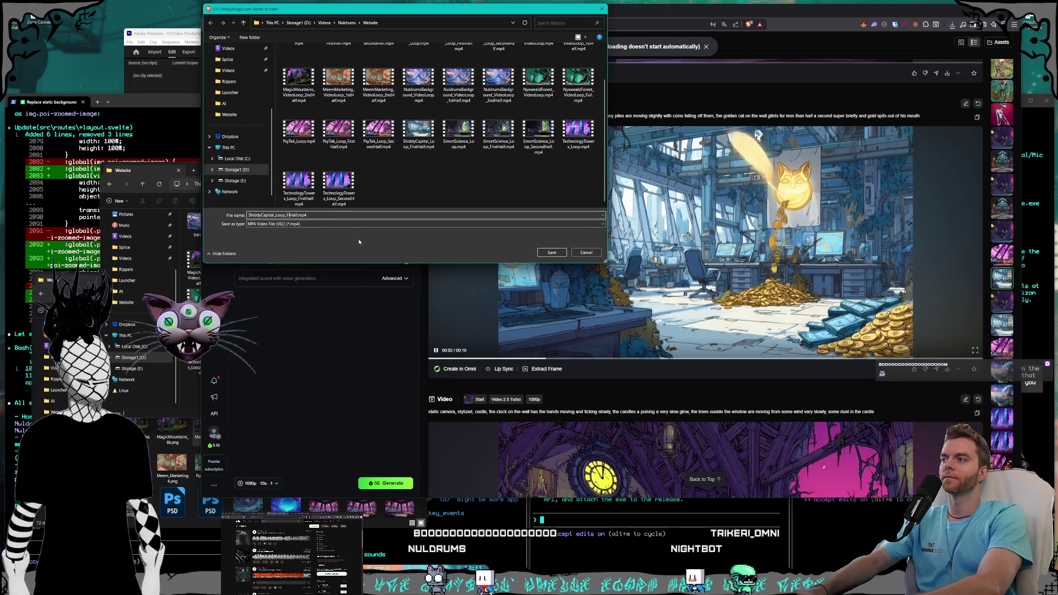
text(Second)
key(Return)
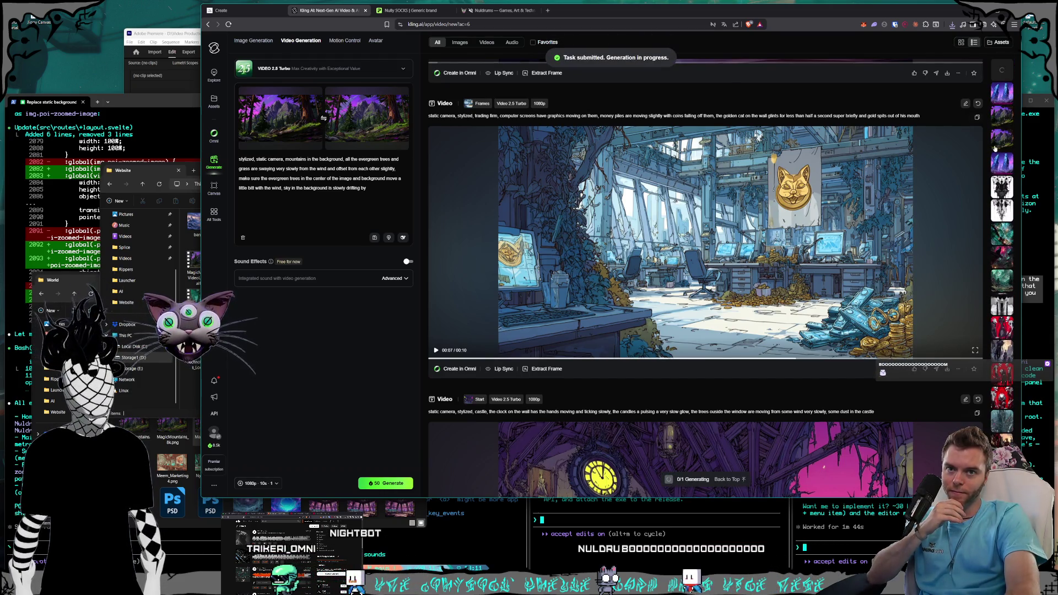
- Jump to the newest trading-firm generation in the Kling feed, then bring Premiere Pro forward
click(1000, 97)
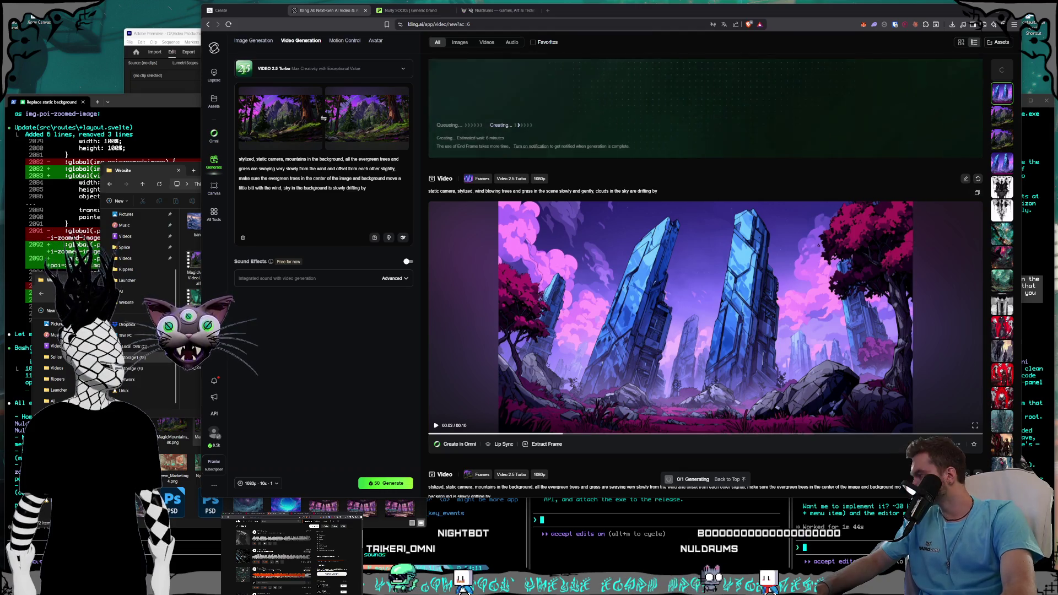
scroll(788, 231, up, 3)
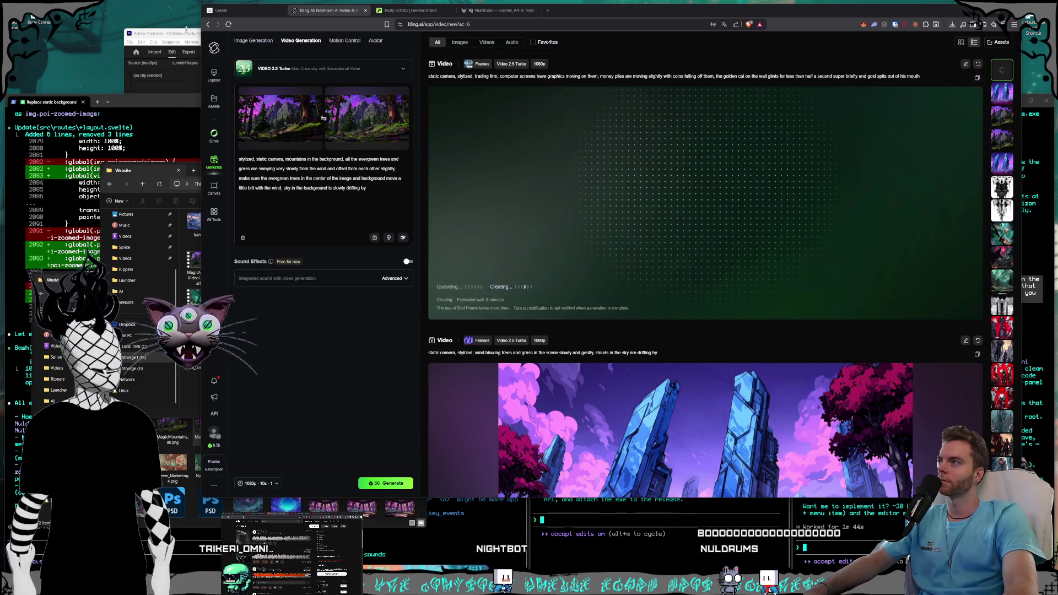
click(185, 32)
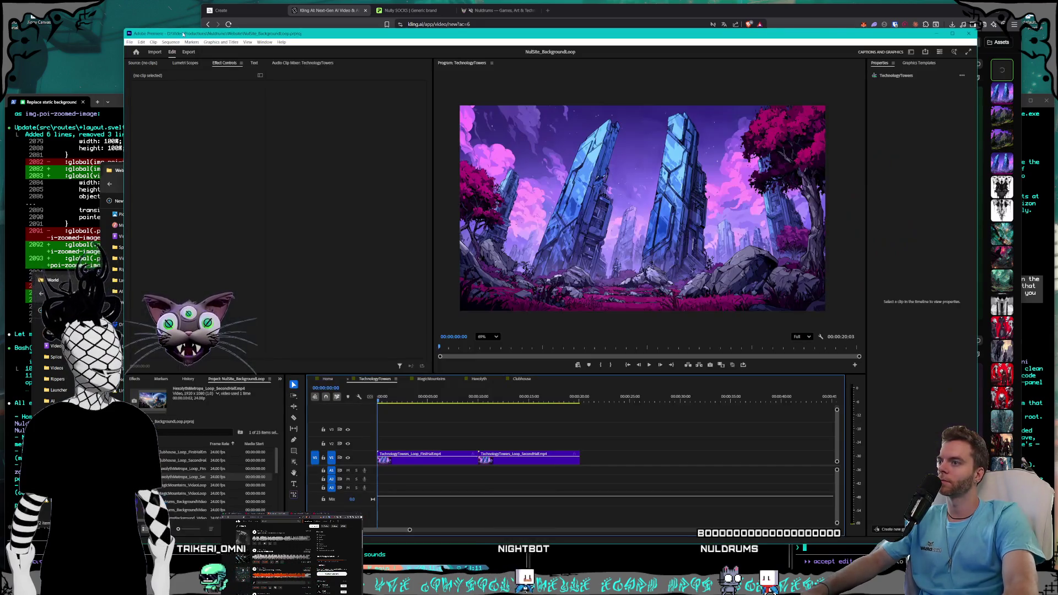
- Create a new sequence named ShiddyCapital, abandoning the accidental new-project dialog
click(129, 43)
mouse_move(165, 50)
click(275, 51)
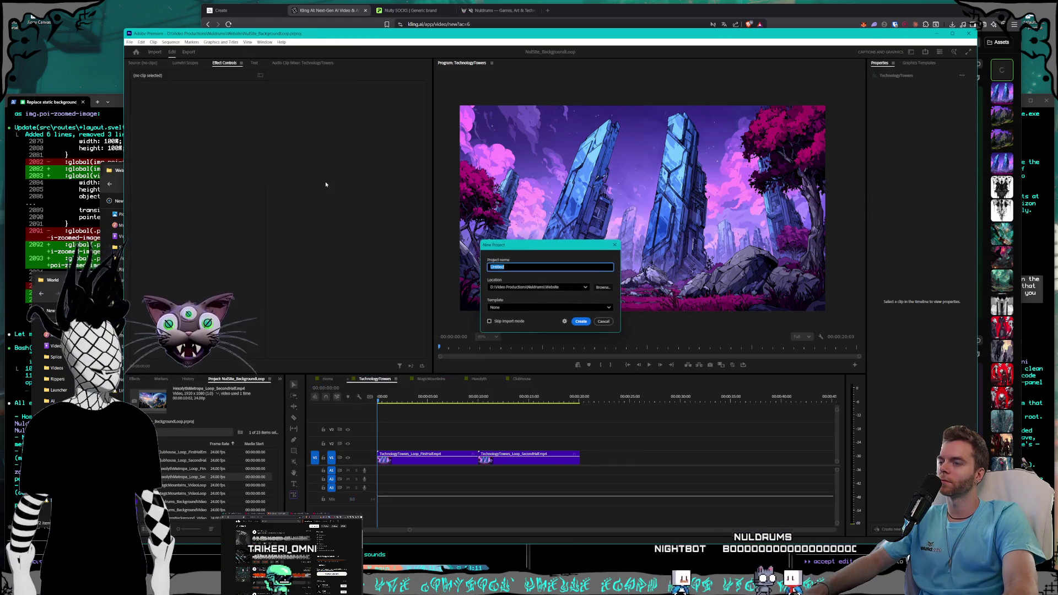
key(Escape)
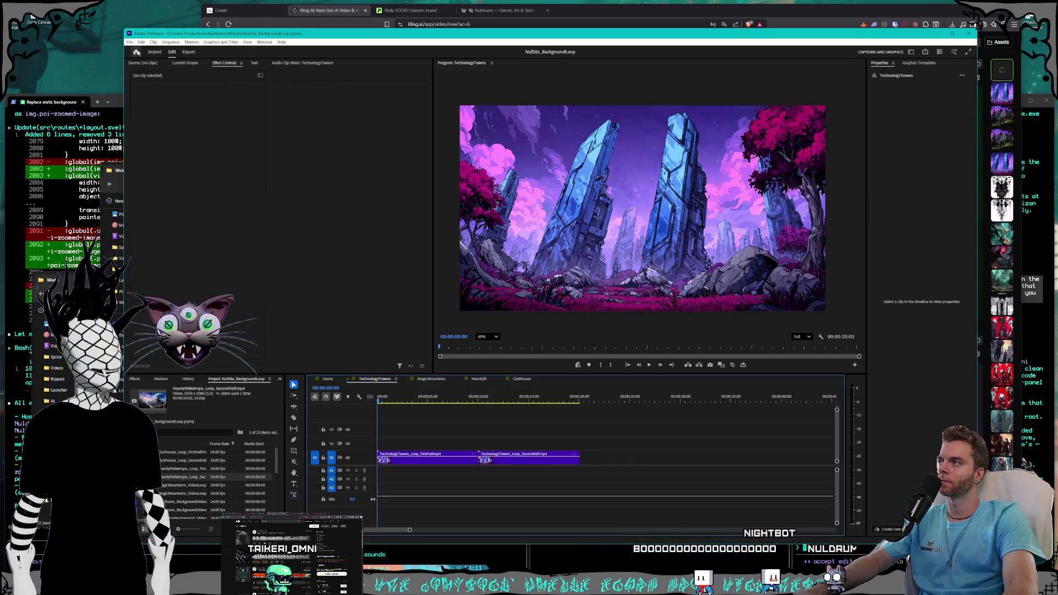
click(129, 43)
key(Escape)
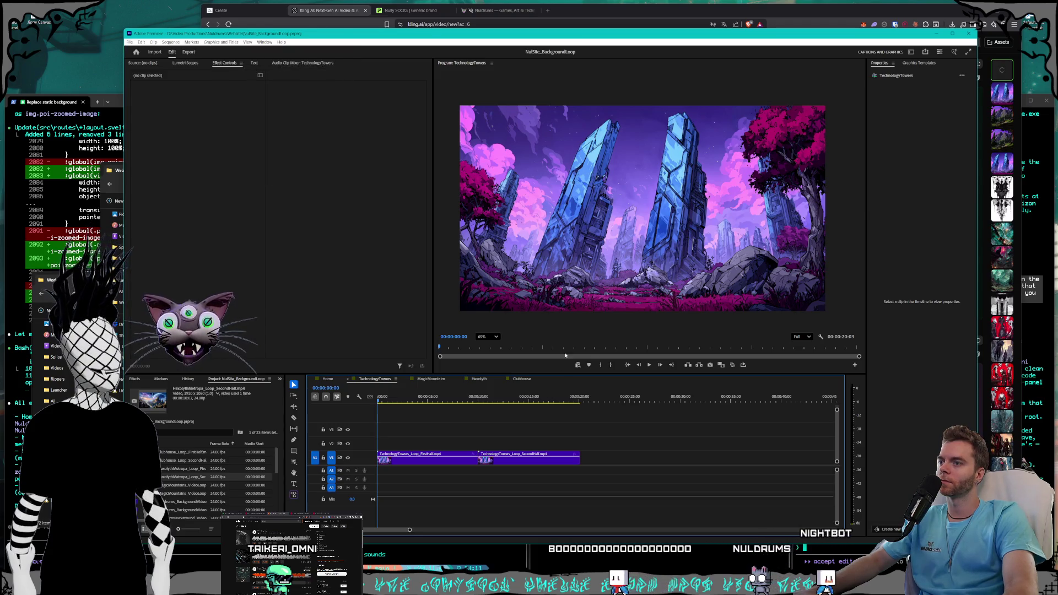
key(ctrl+n)
text(ShadyCapital)
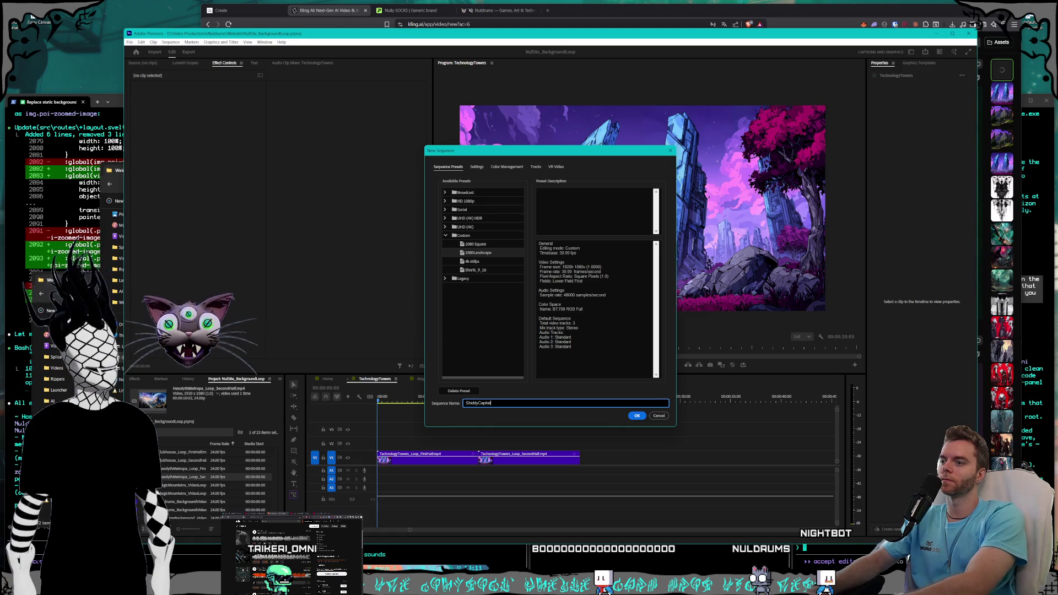
key(Return)
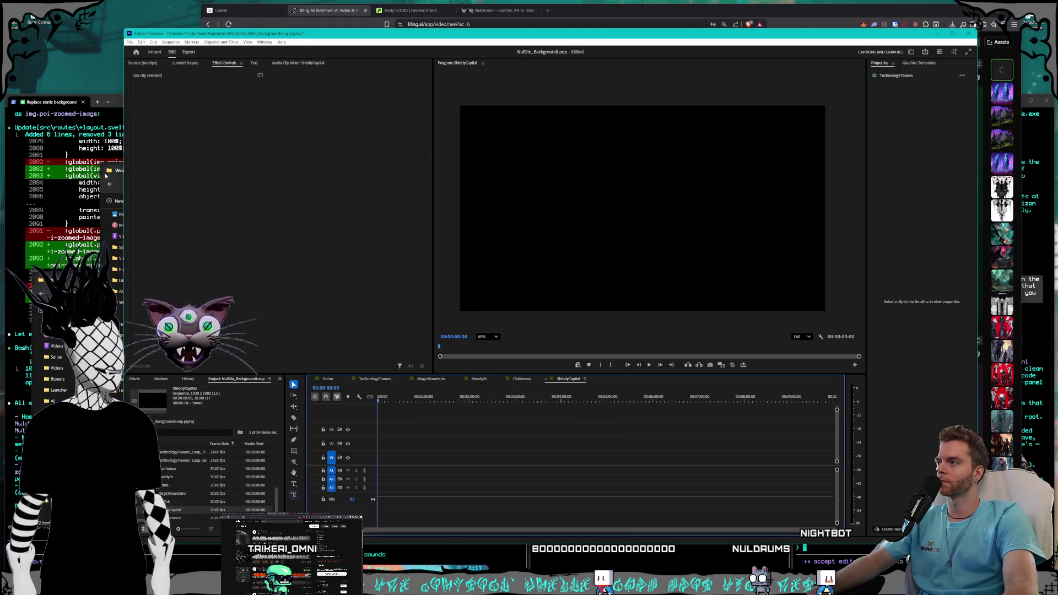
- Place ShiddyCapital_Loop_FirstHalf.mp4 on V1 at the sequence start, then switch to Kling
click(116, 170)
drag(206, 172, 170, 173)
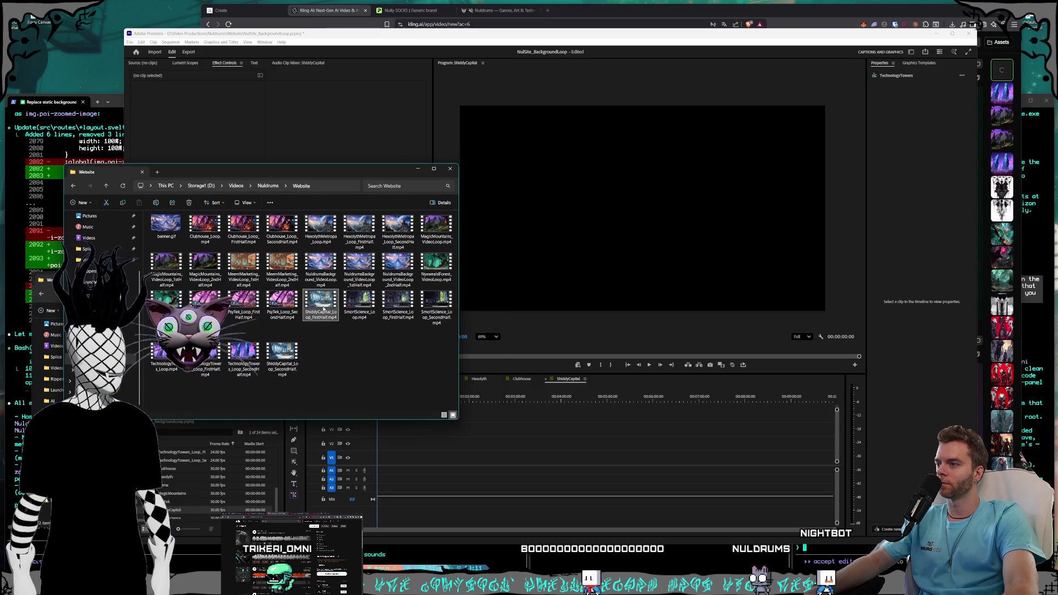
mouse_move(324, 309)
mouse_down()
mouse_move(534, 496)
mouse_move(402, 472)
mouse_move(380, 458)
mouse_up()
click(379, 401)
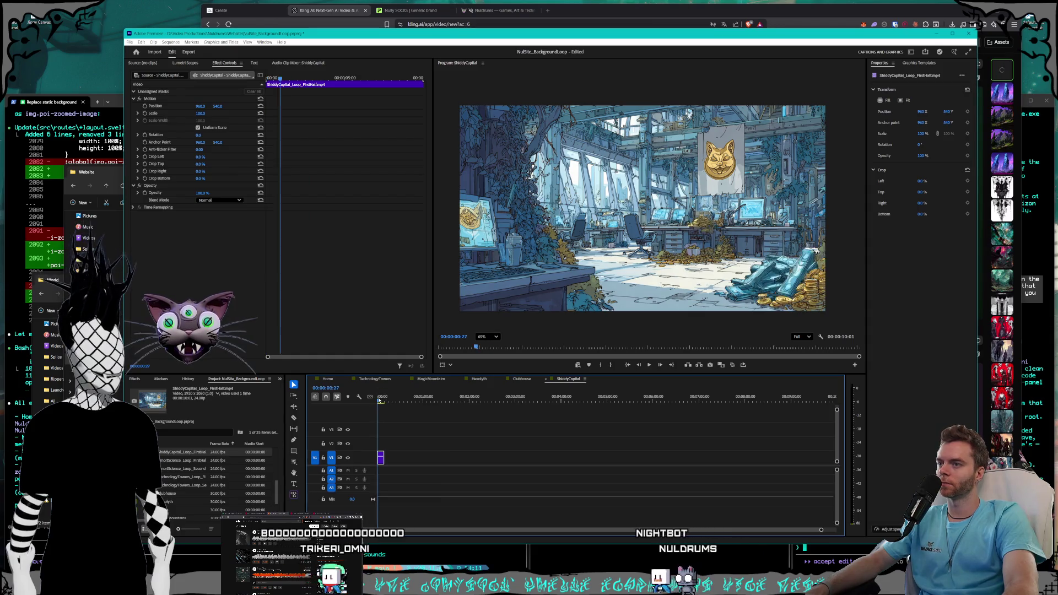
click(379, 401)
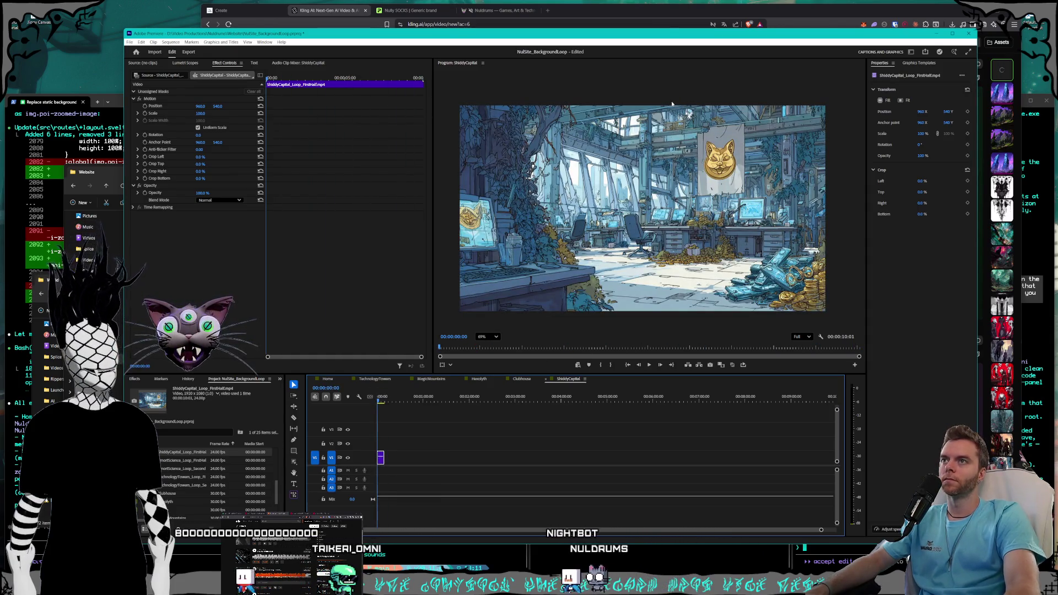
click(660, 7)
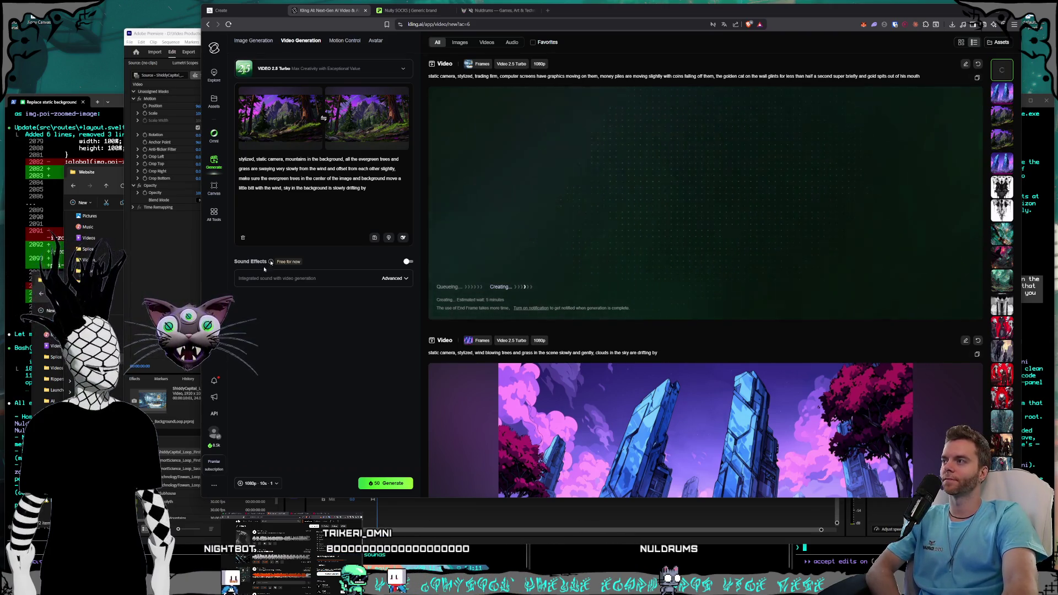
- Add ShiddyCapital_Loop_SecondHalf.mp4 to V1 flush against the end of the first half
click(180, 295)
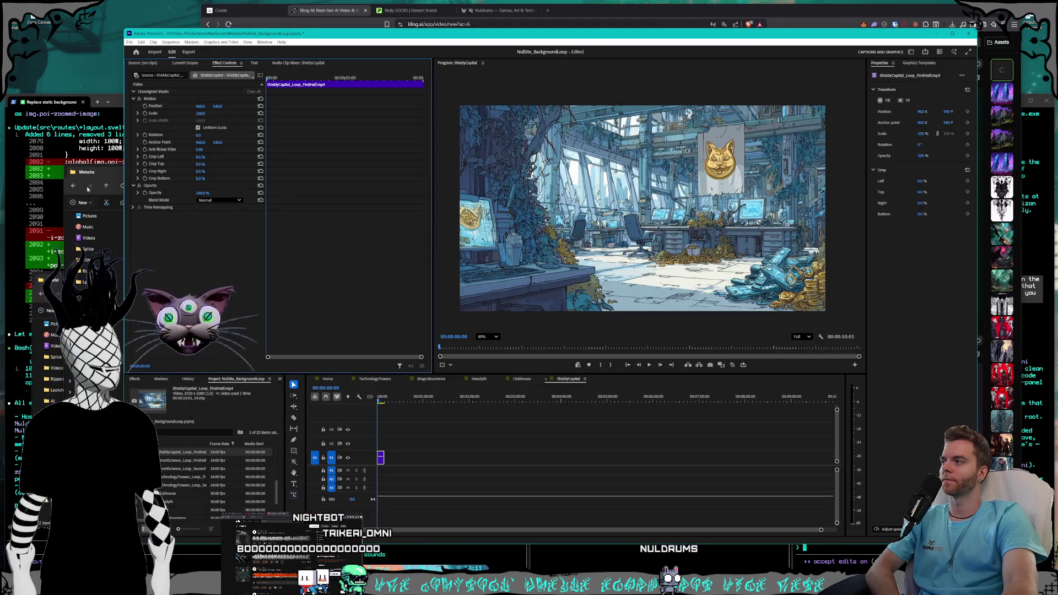
click(95, 178)
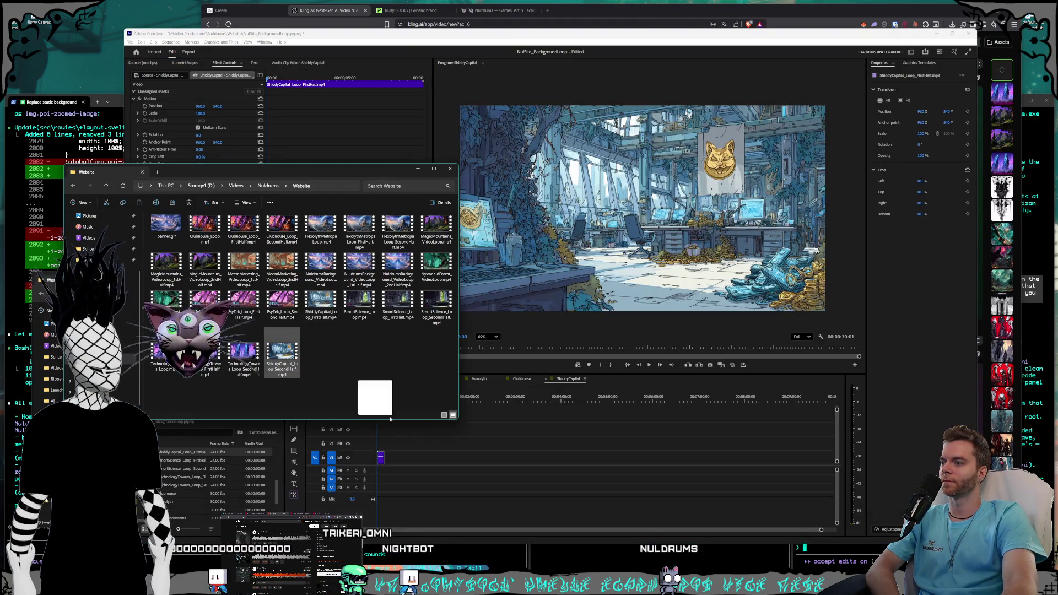
mouse_move(390, 420)
mouse_down()
mouse_move(485, 460)
mouse_move(398, 461)
mouse_up()
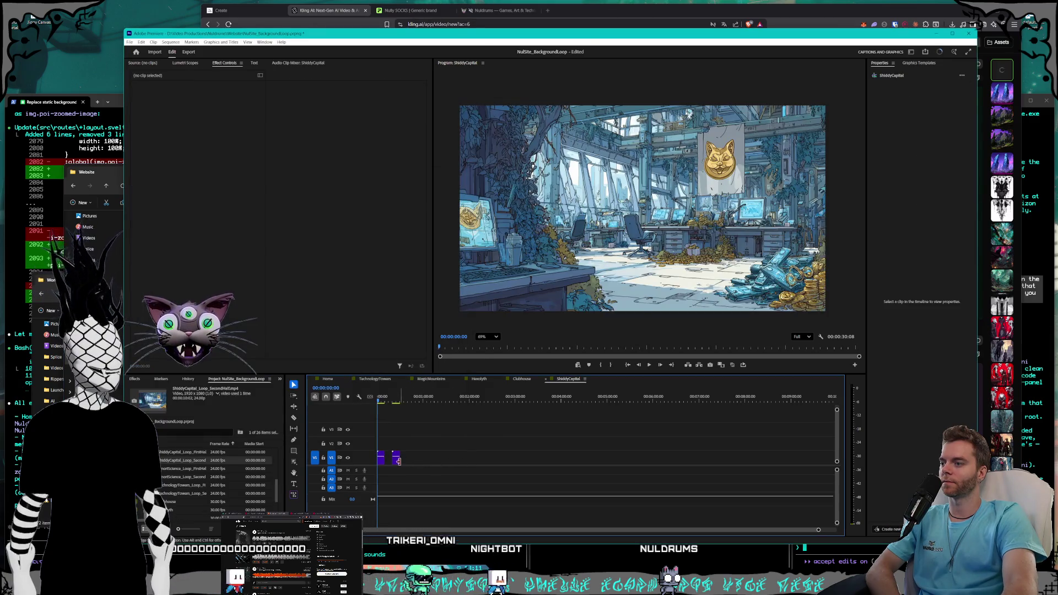
click(396, 461)
drag(395, 461, 387, 462)
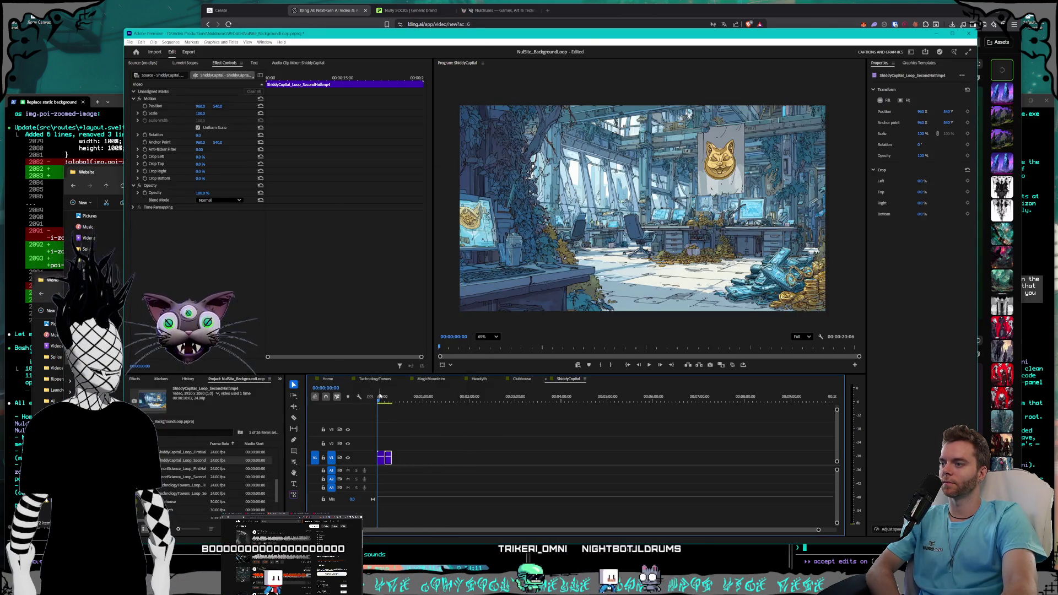
- Play the ShiddyCapital sequence twice from the start to check the loop
click(650, 366)
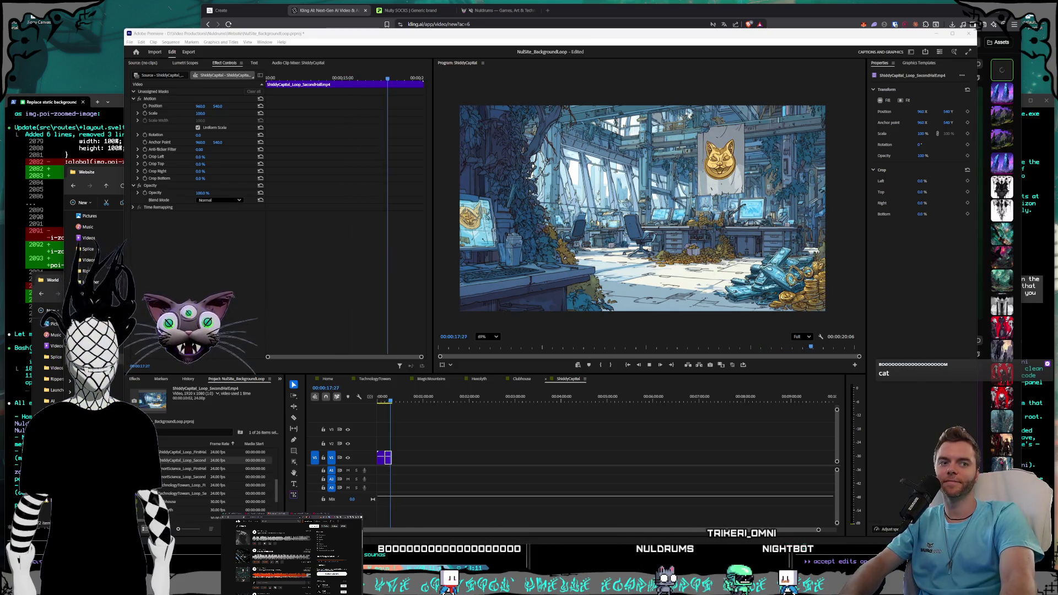
click(381, 398)
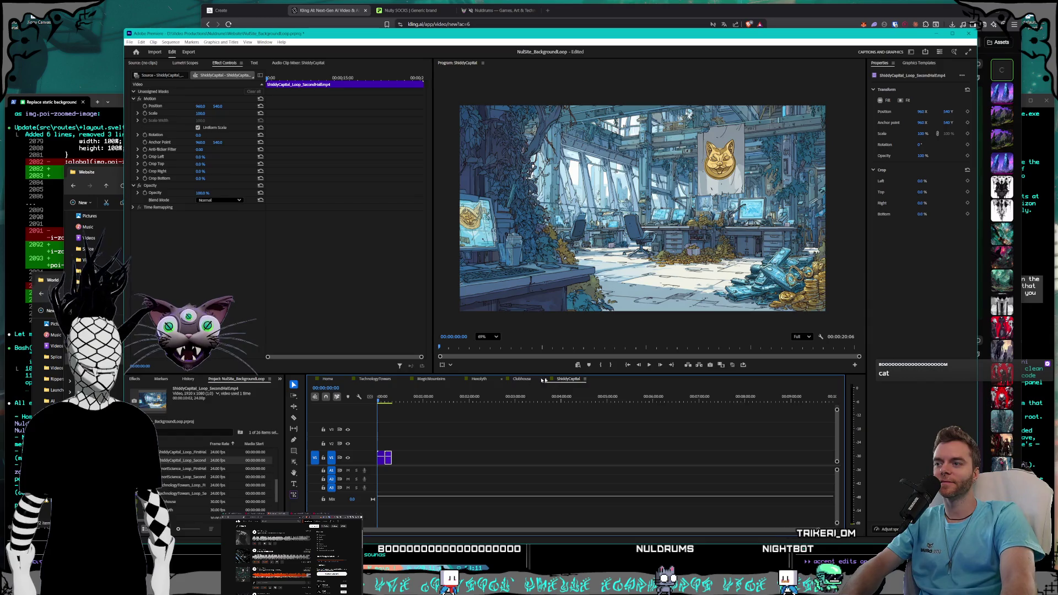
click(650, 366)
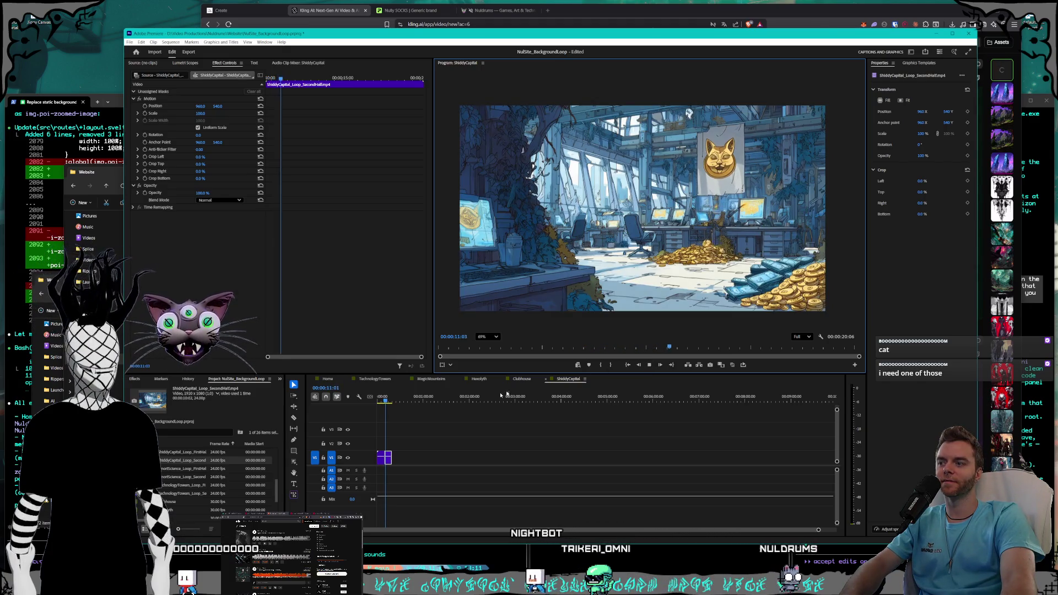
click(386, 483)
- Zoom the timeline to show both halves and play the sequence from the start
key(space)
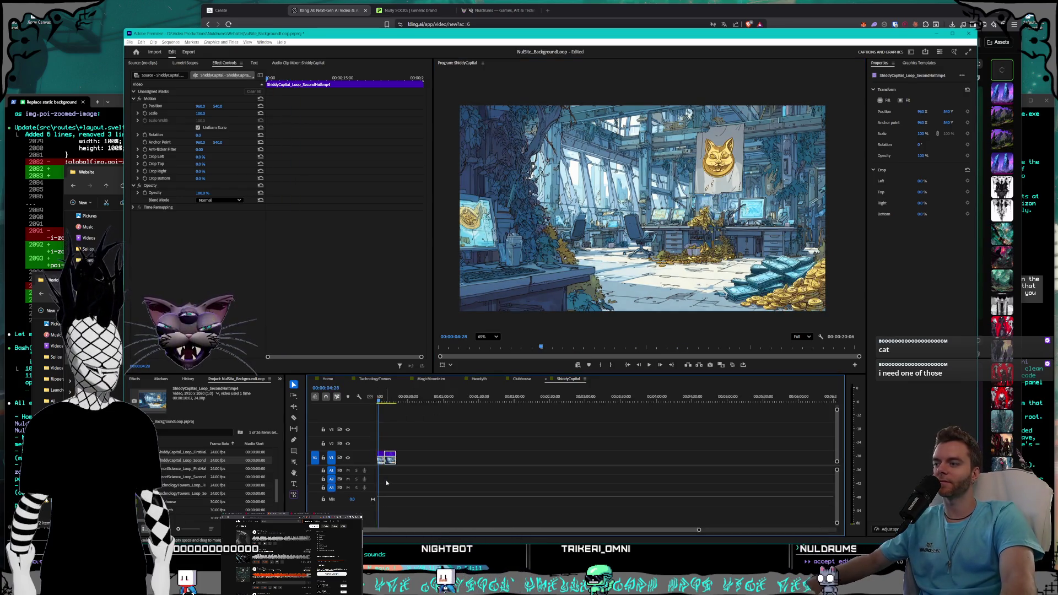
key(ctrl+v)
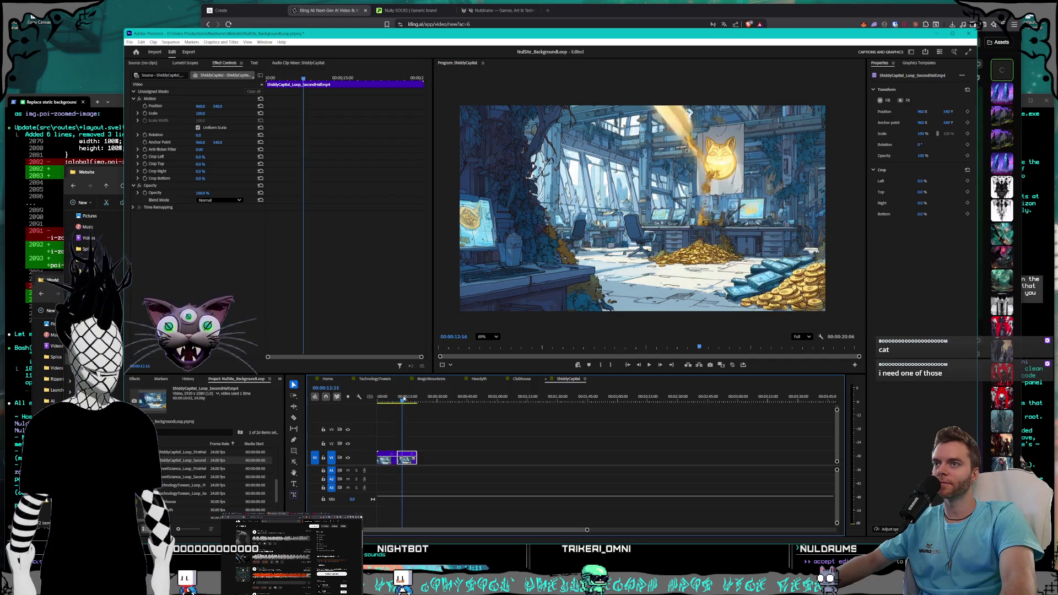
click(487, 443)
key(Home)
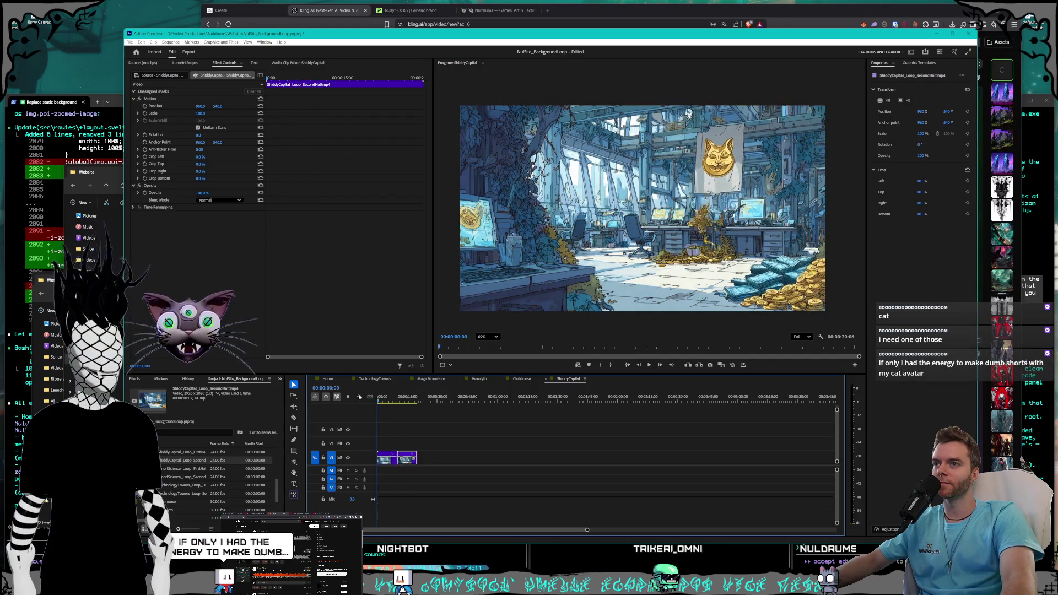
click(649, 364)
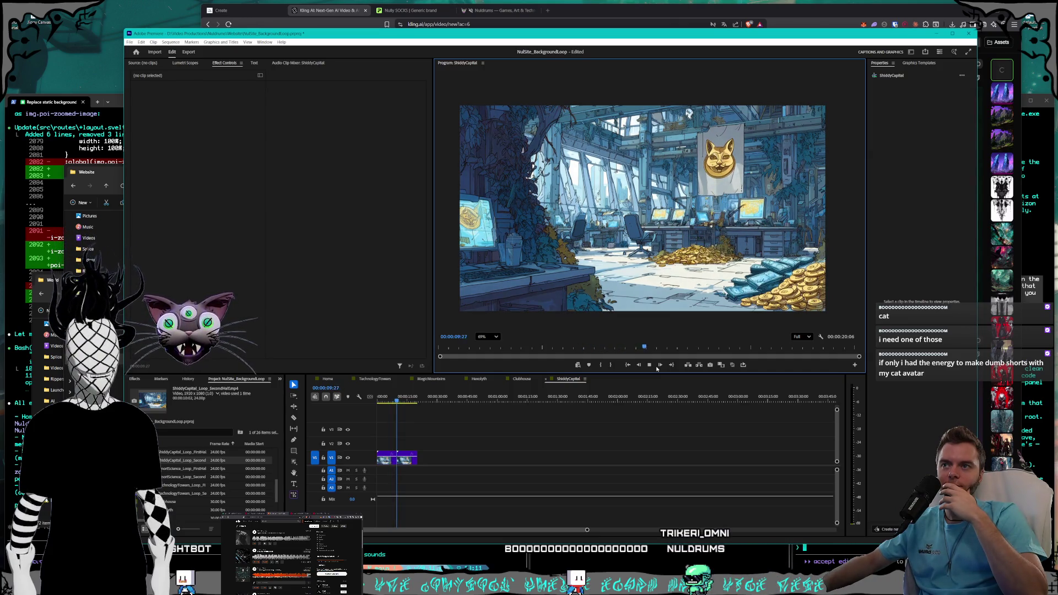
key(space)
- Replay the joined halves from the beginning, recentre the timeline, and return to Kling
scroll(375, 453, up, 3)
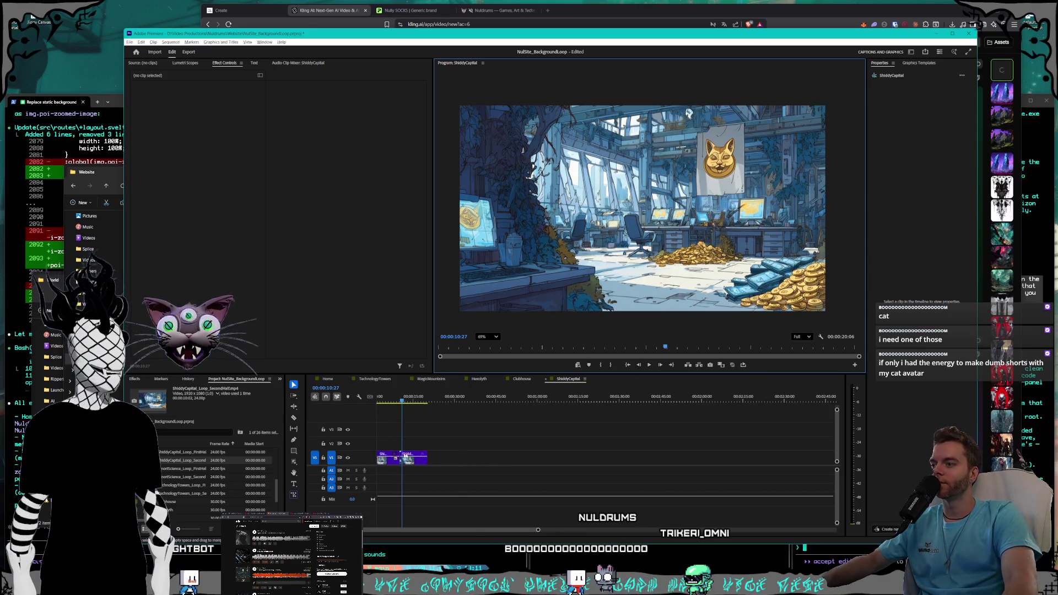
scroll(631, 480, up, 5)
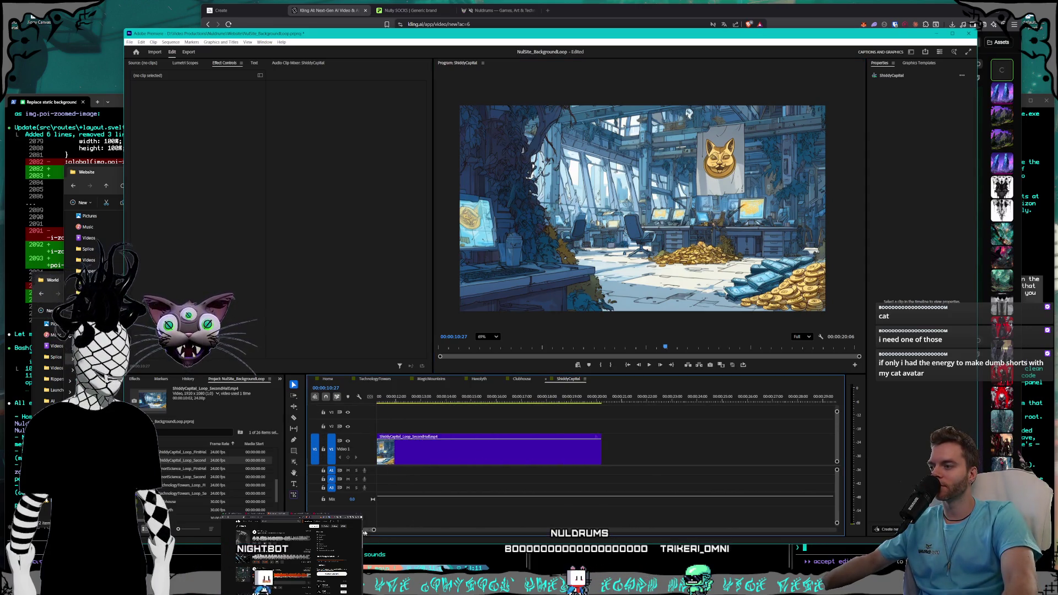
click(634, 449)
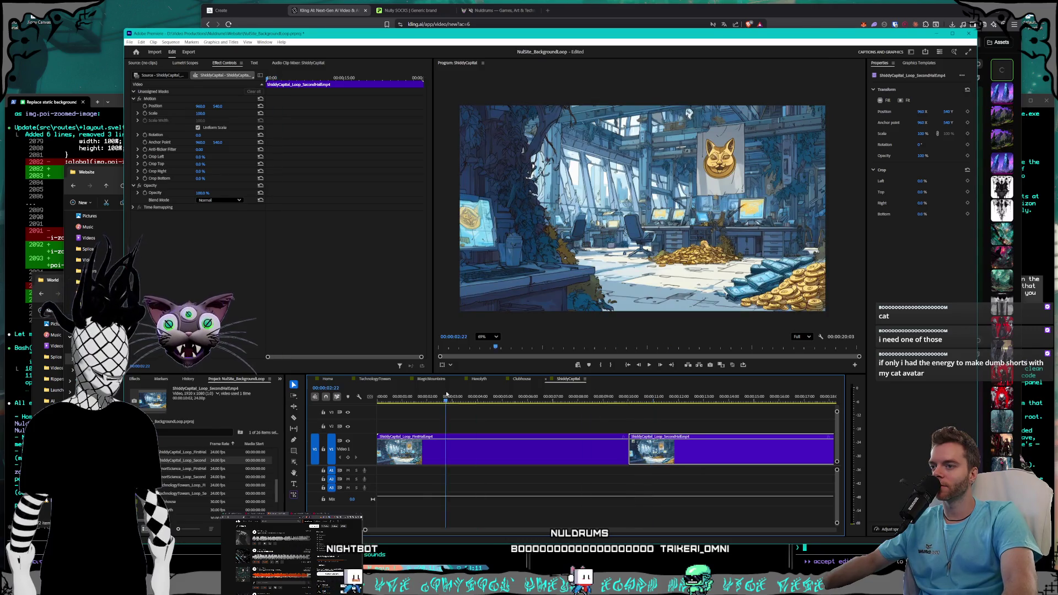
key(Home)
click(649, 365)
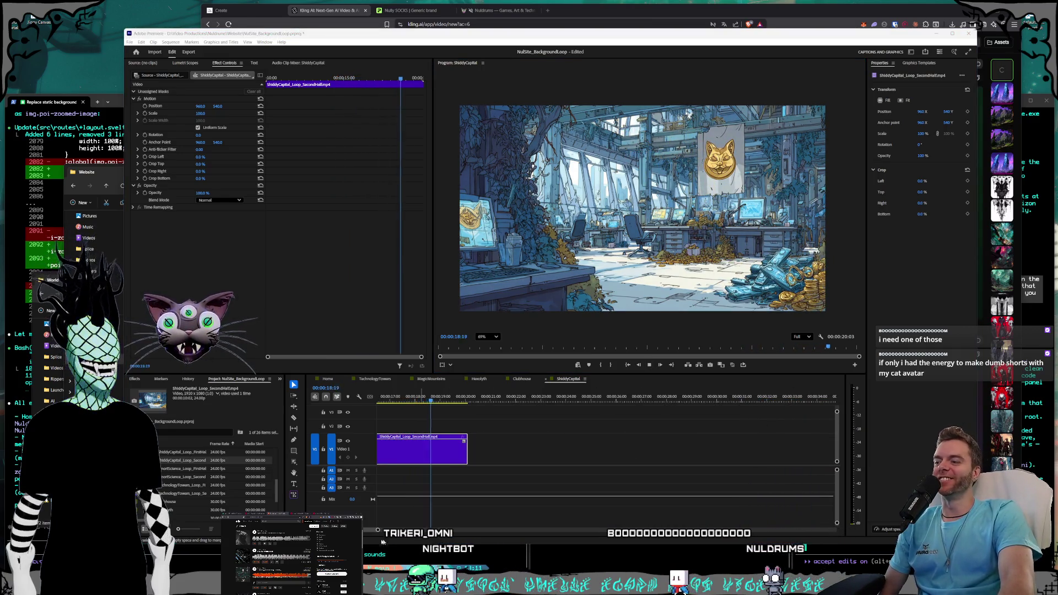
click(363, 533)
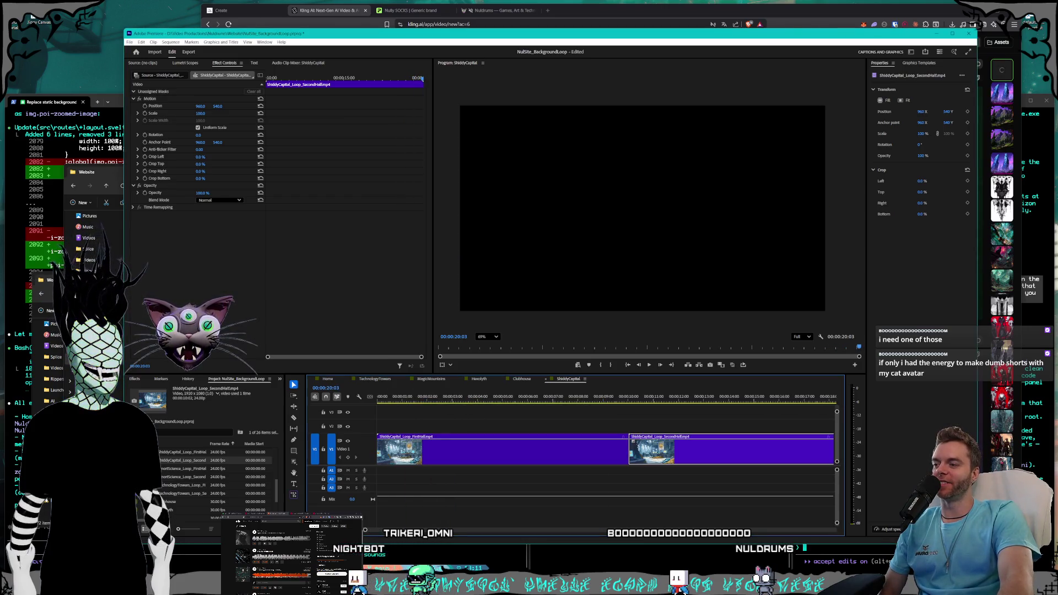
drag(366, 531, 406, 528)
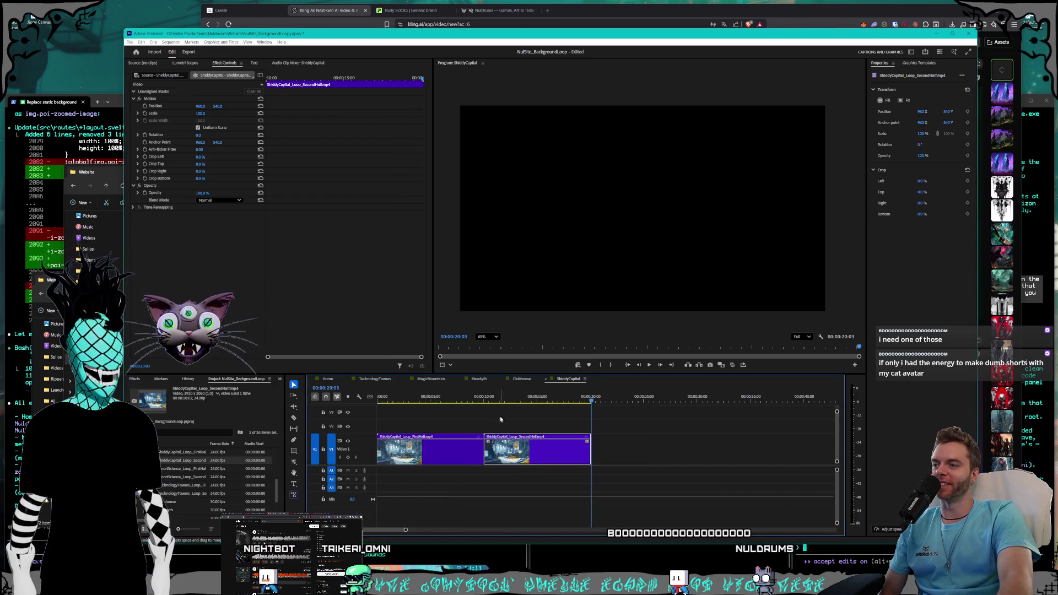
click(994, 74)
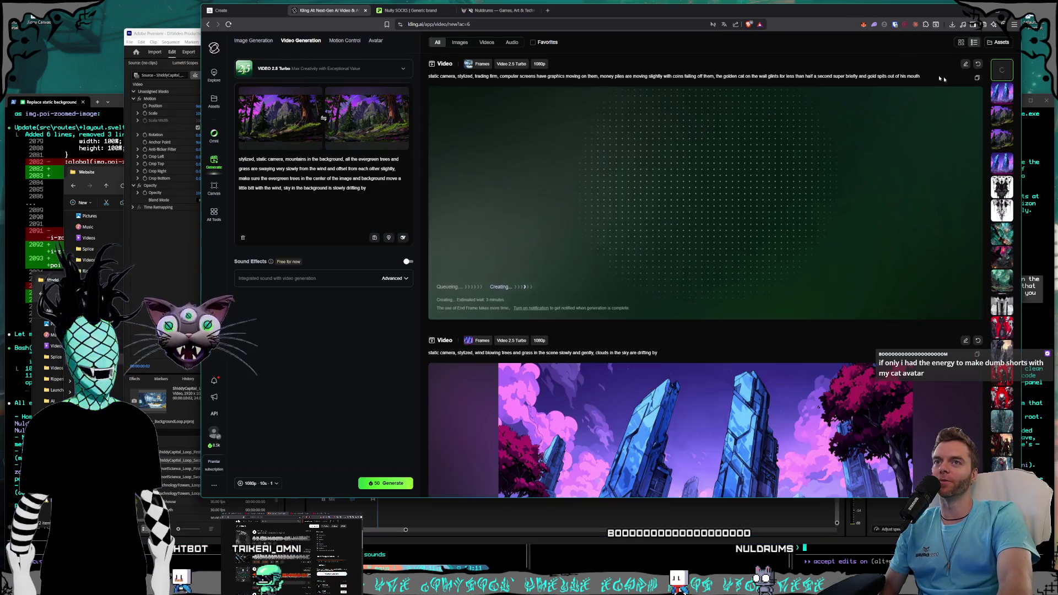
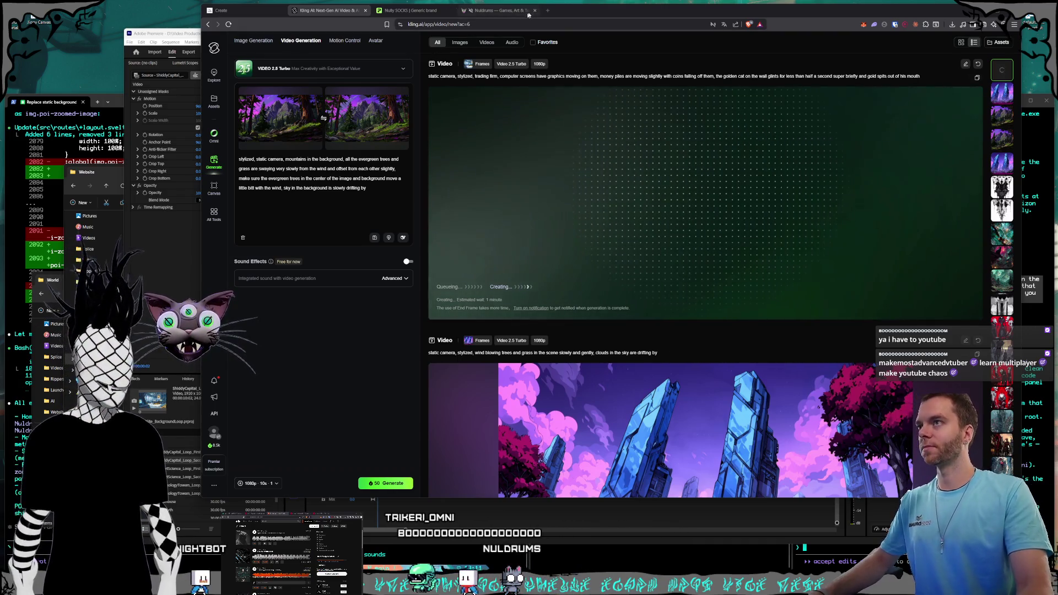
- Open a new browser tab as its own window, then close that empty window
key(ctrl+t)
mouse_move(538, 48)
mouse_down()
mouse_move(219, 46)
mouse_move(418, 144)
mouse_up()
click(530, 139)
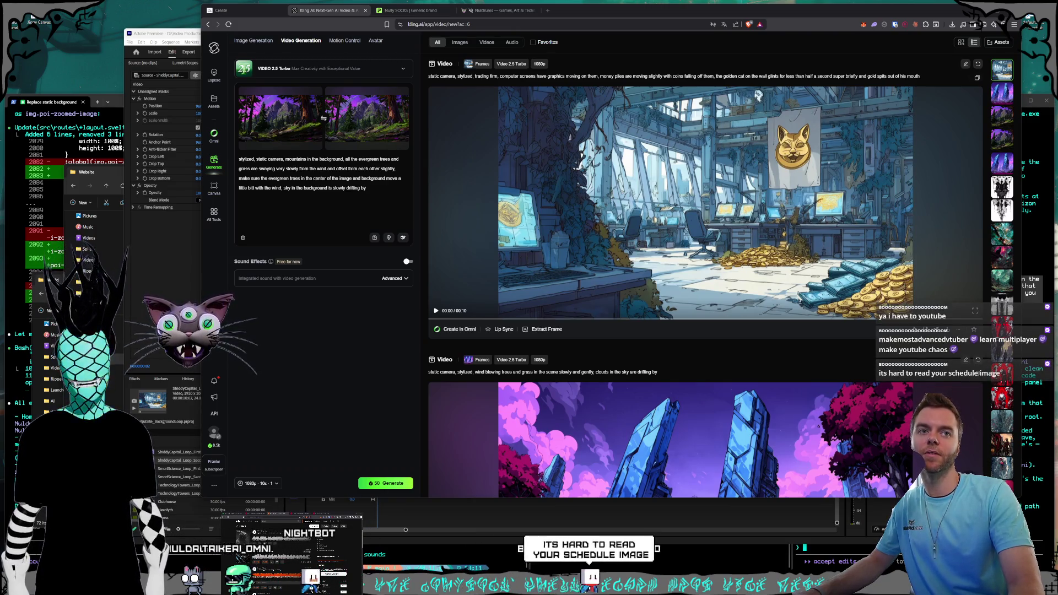
- Place the April 13–19 stream schedule photo window over Kling and enlarge it
mouse_move(1047, 103)
mouse_down()
mouse_move(727, 104)
mouse_move(699, 94)
mouse_up()
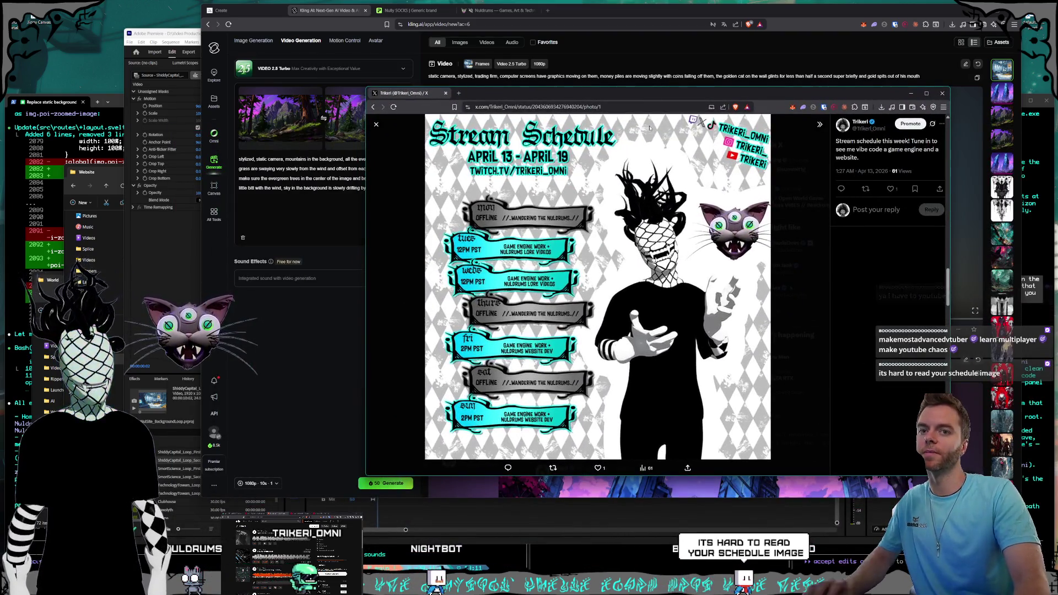
drag(503, 91, 507, 115)
drag(370, 109, 333, 27)
drag(489, 35, 457, 39)
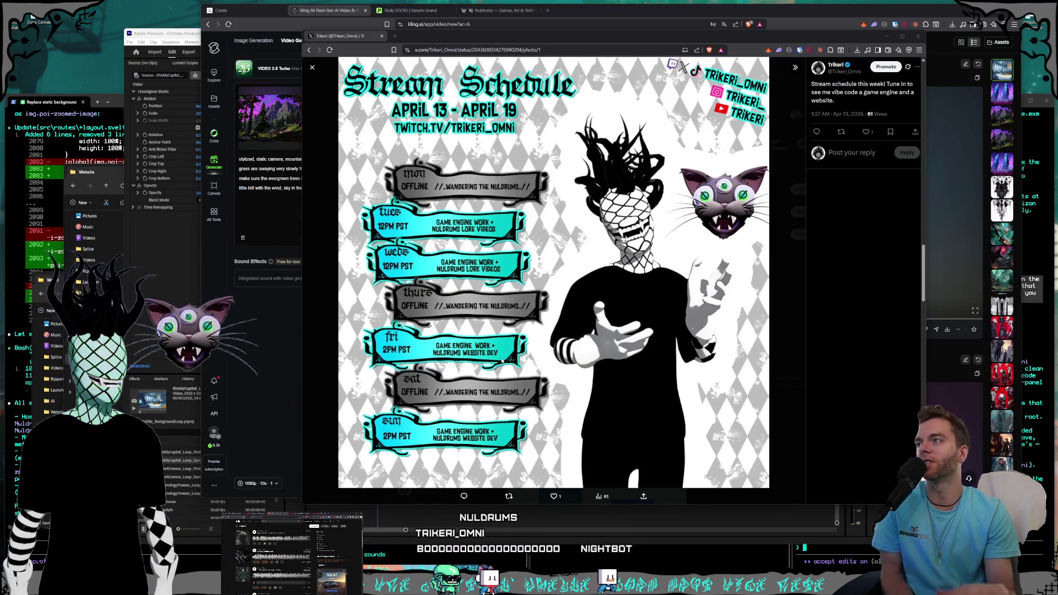
- Search 'glumlot instagram' in a new separate window and open the GLUMLOT Instagram result
click(394, 35)
mouse_move(412, 36)
mouse_down()
mouse_move(325, 63)
mouse_move(336, 108)
mouse_move(546, 202)
mouse_move(546, 148)
mouse_move(462, 146)
mouse_up()
text(glumlot)
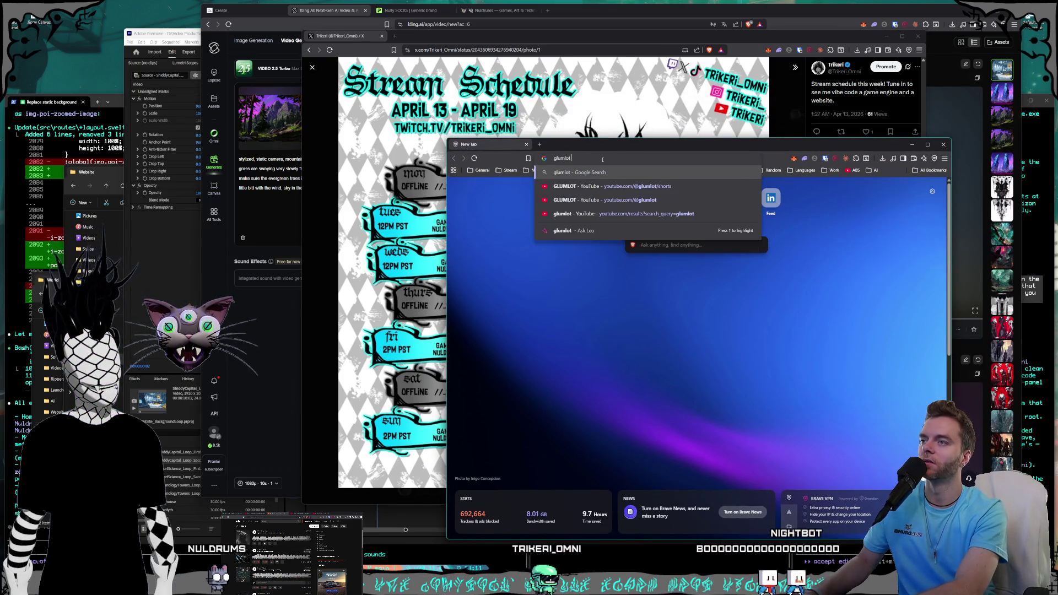
text( instagram)
key(Return)
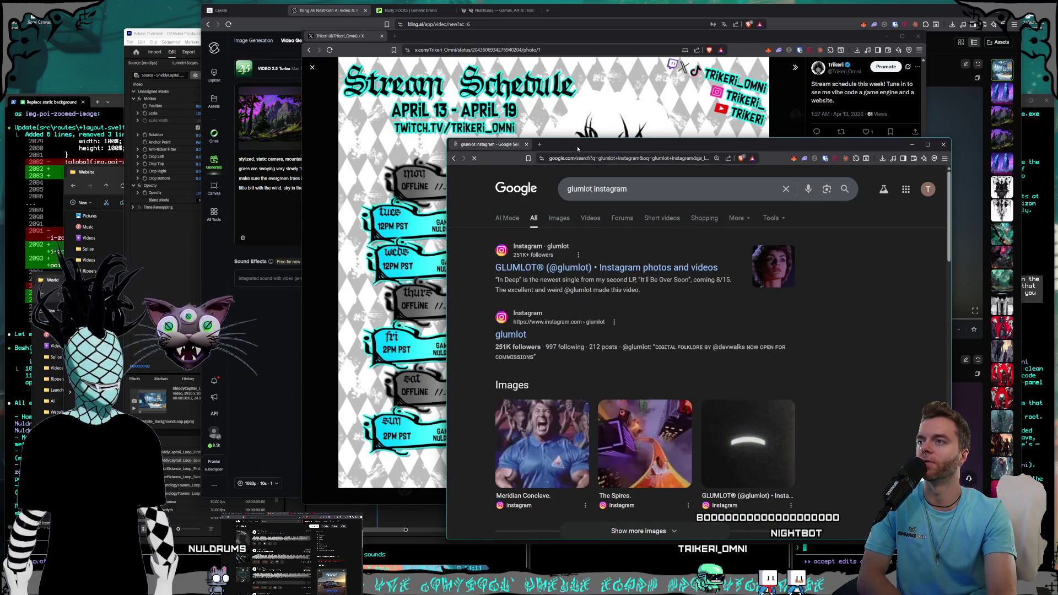
drag(578, 147, 536, 113)
click(541, 232)
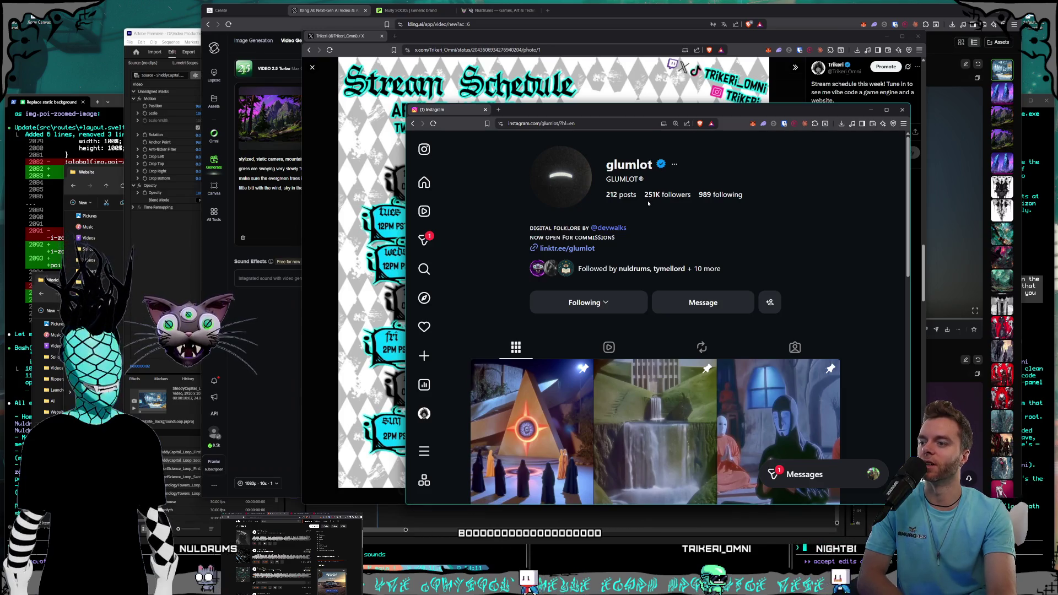
- Browse the GLUMLOT profile (212 posts, 251K followers) and check its mutual followers list
scroll(675, 207, down, 5)
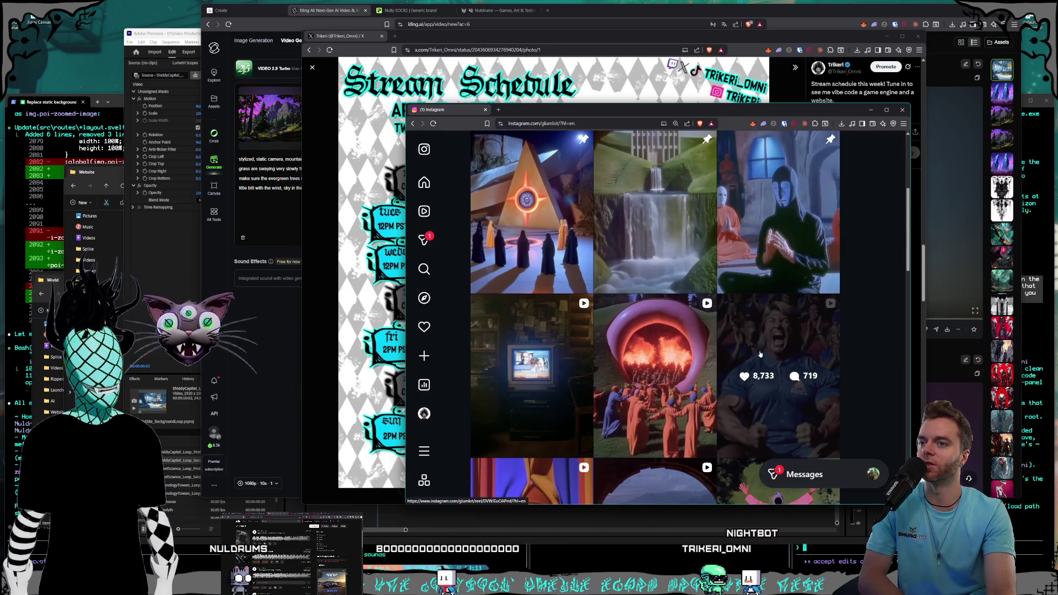
scroll(633, 349, up, 3)
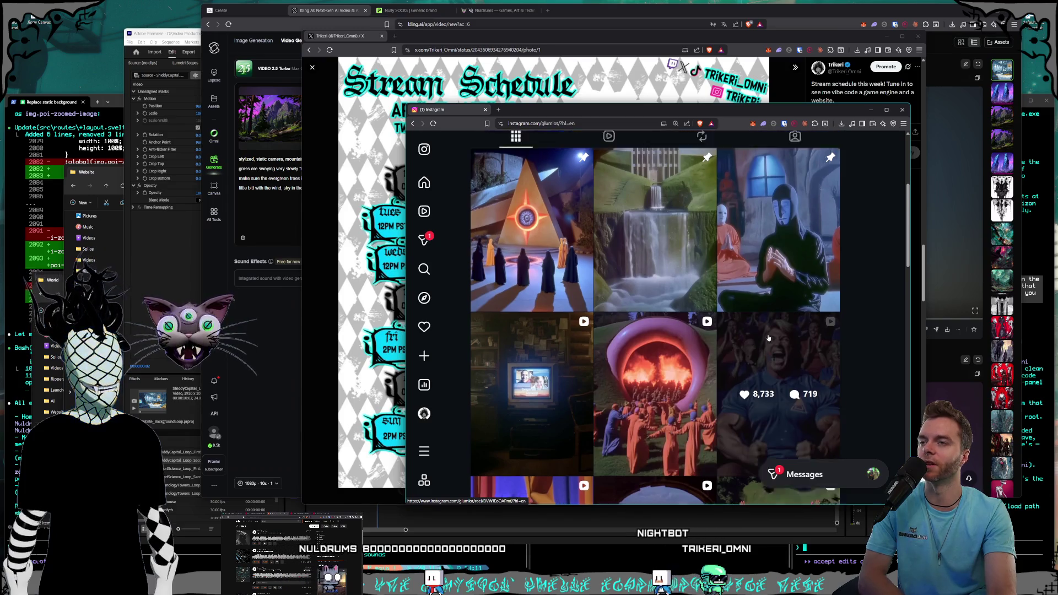
scroll(628, 292, up, 1)
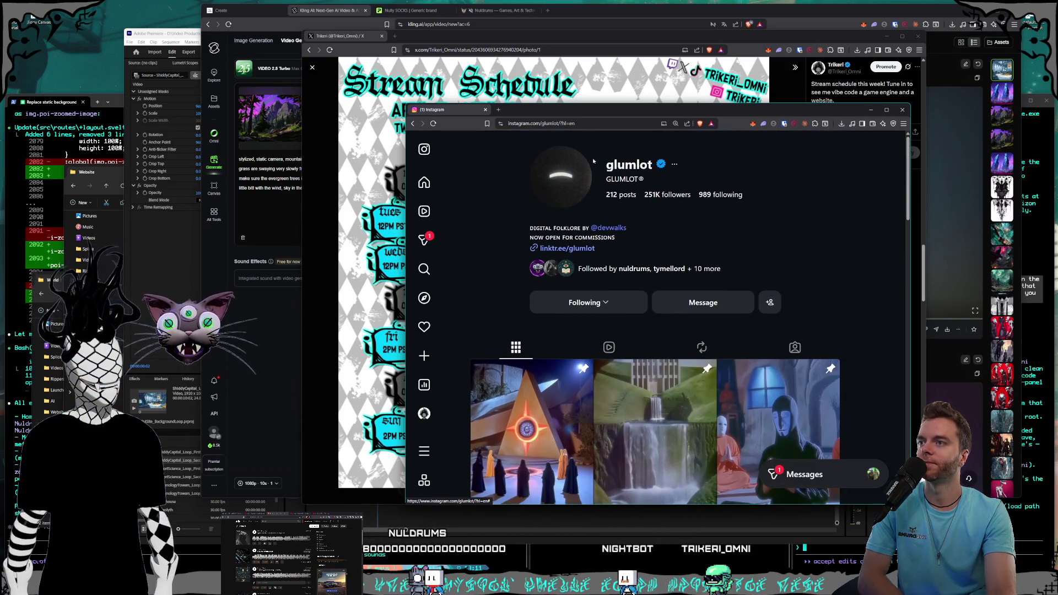
drag(554, 121, 556, 139)
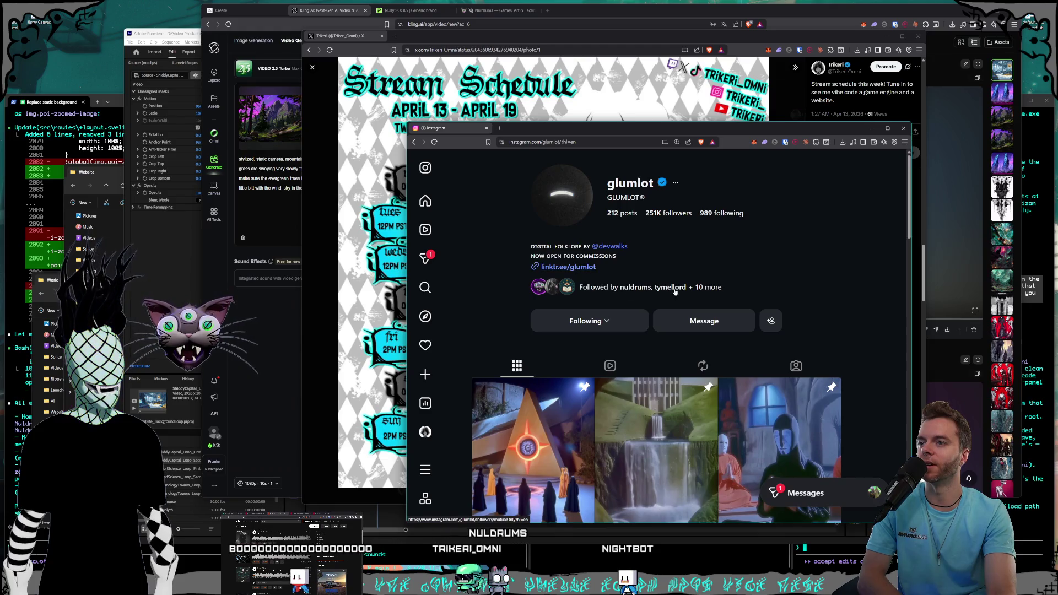
click(589, 285)
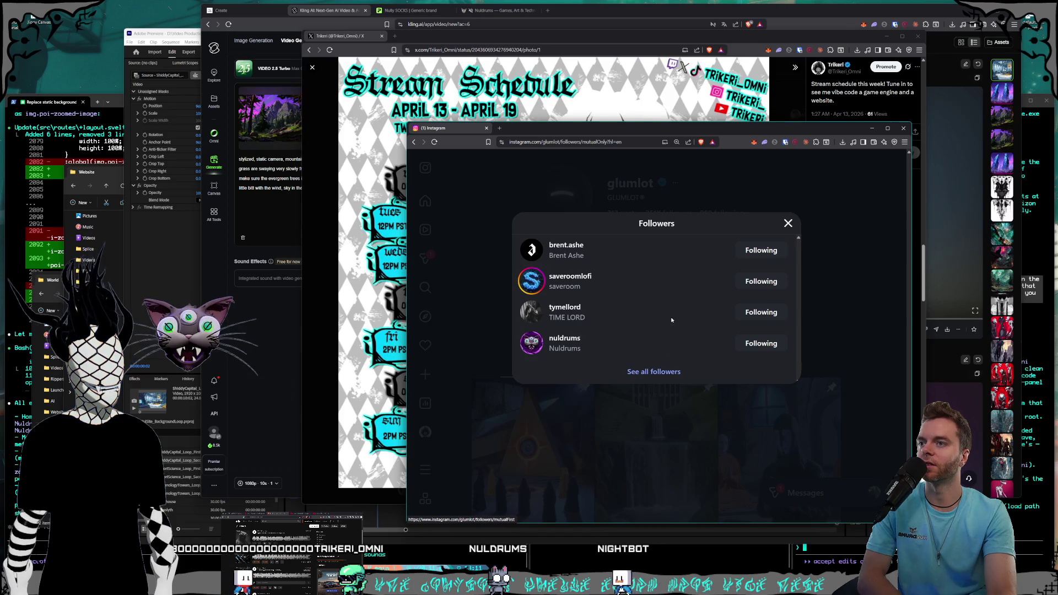
click(583, 212)
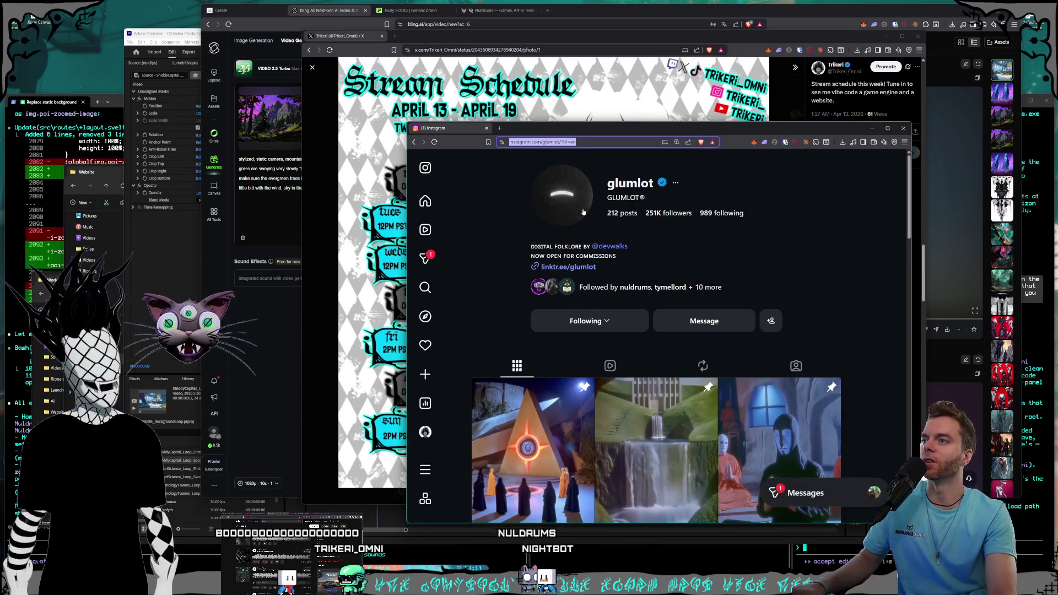
text(the lost)
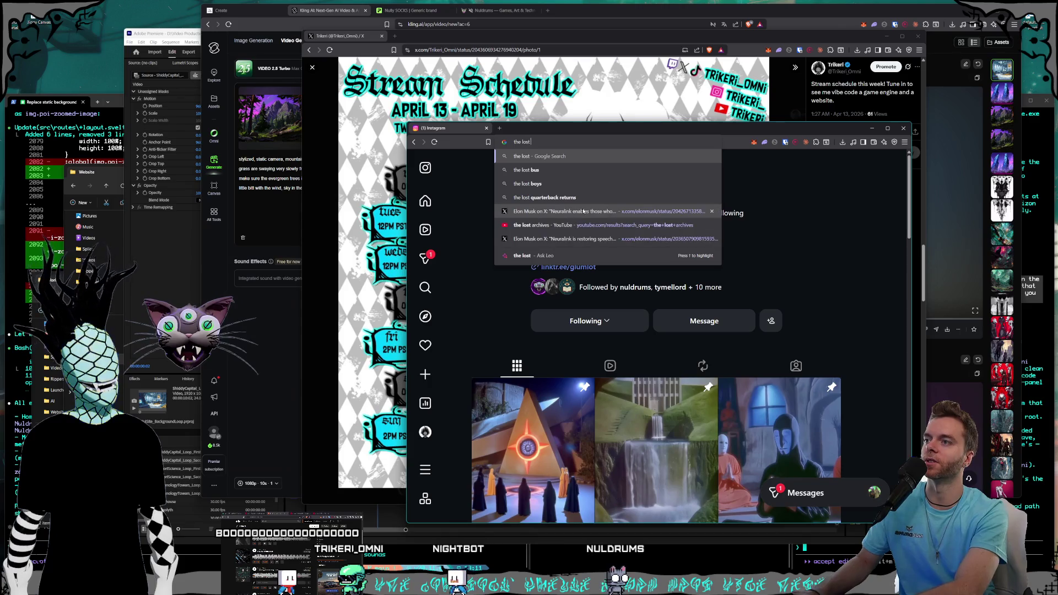
text( archives)
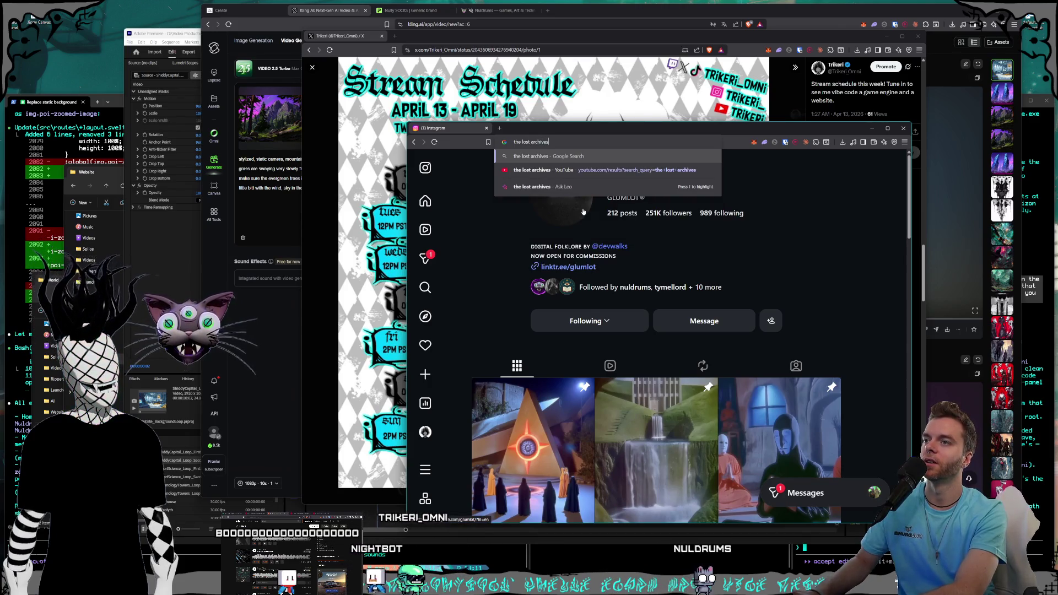
text( instagr)
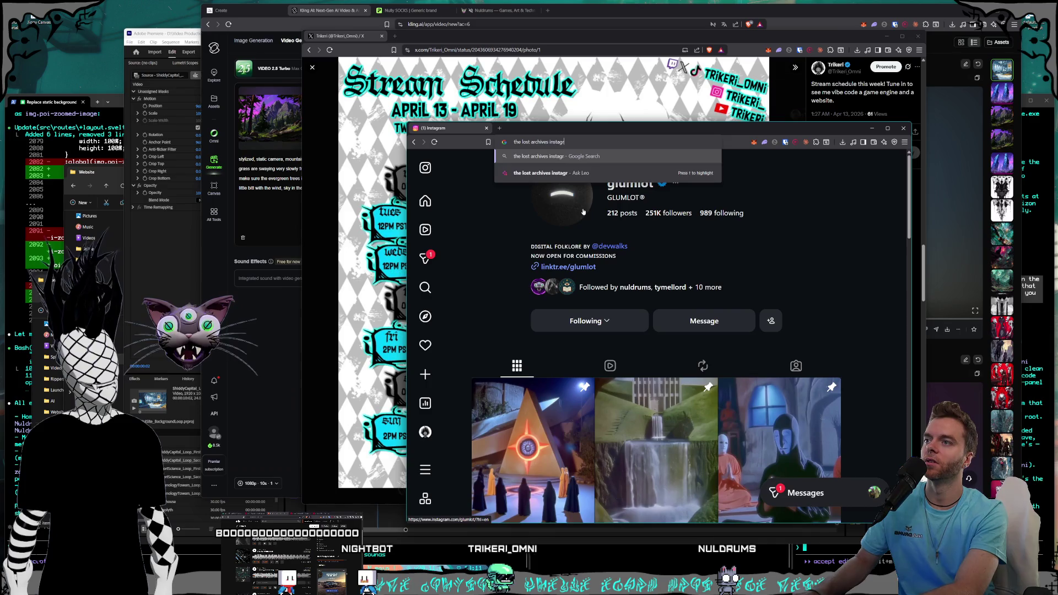
text(am)
key(Return)
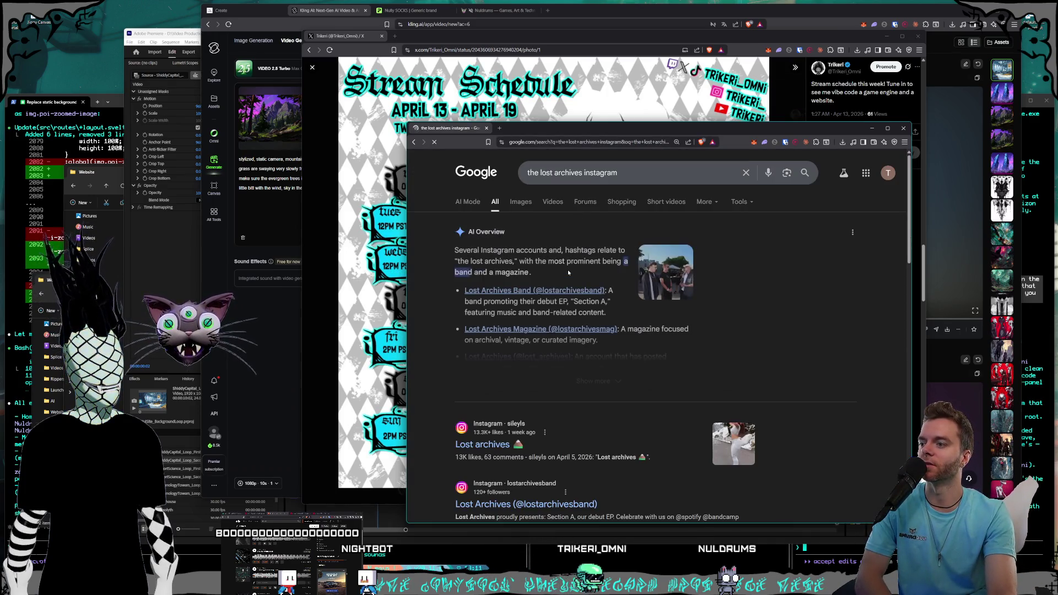
scroll(558, 314, down, 2)
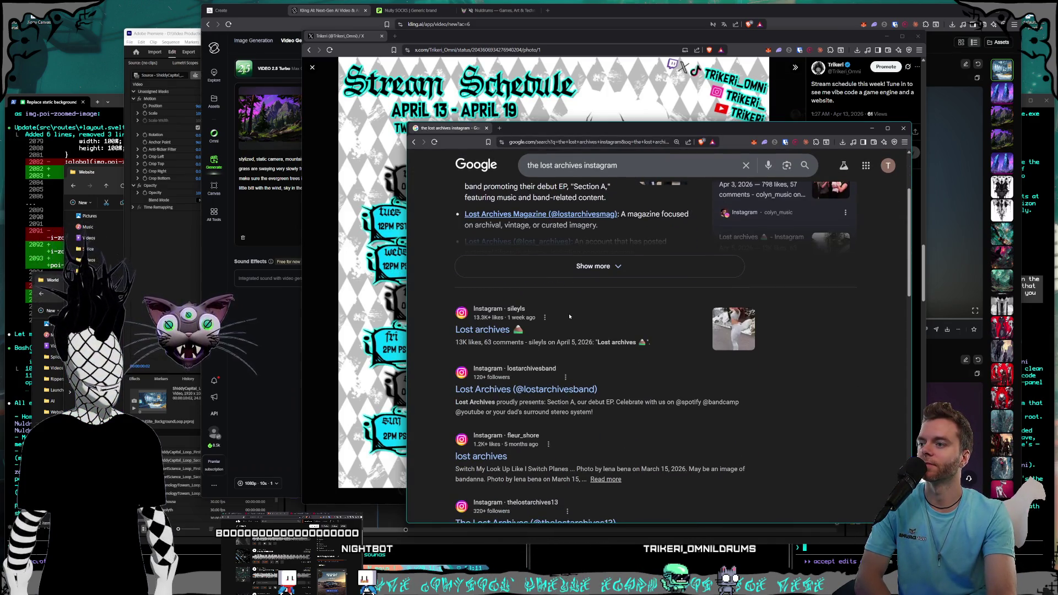
scroll(570, 316, down, 4)
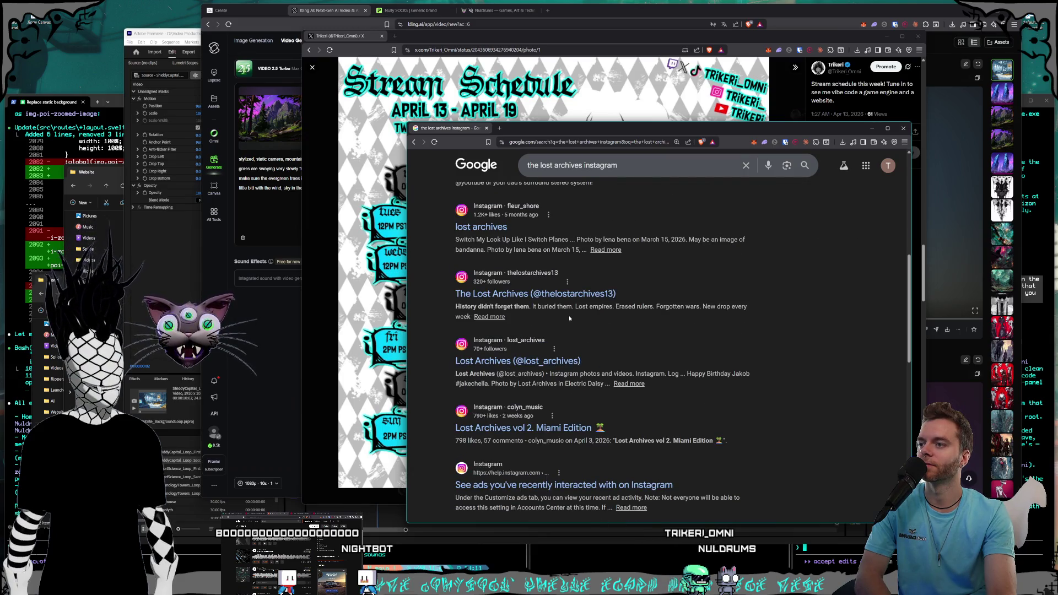
scroll(569, 315, up, 6)
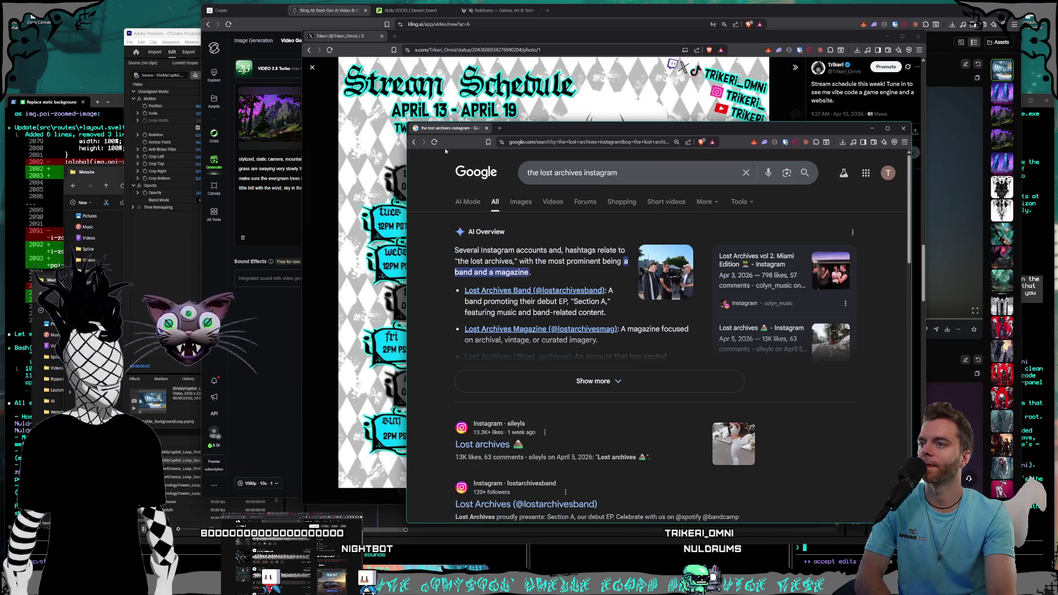
click(414, 143)
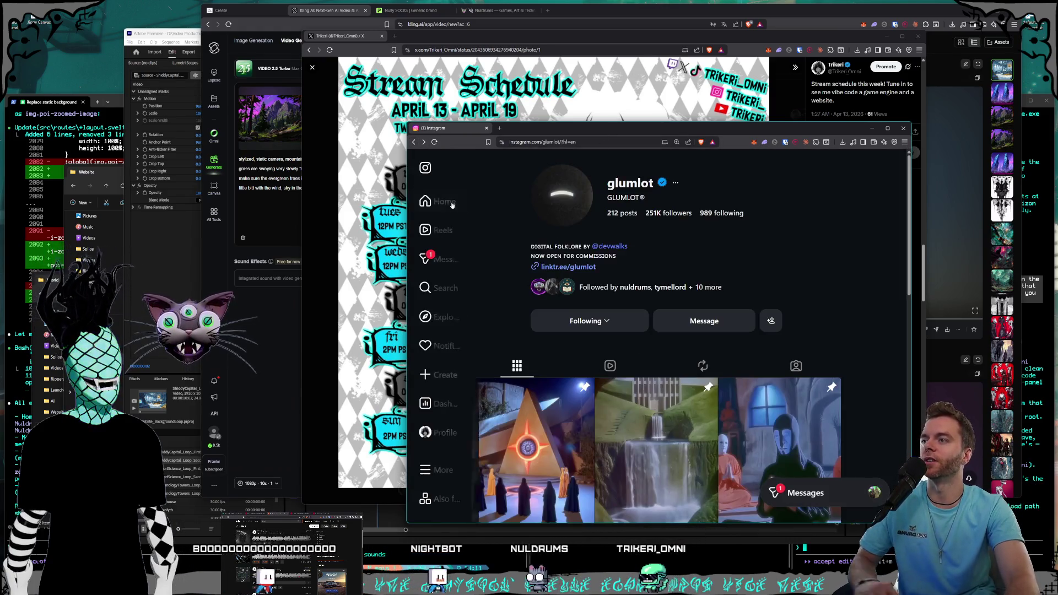
- Replace the lost archives query with 'archives in between' and open thearchiveinbetween profile
mouse_move(450, 359)
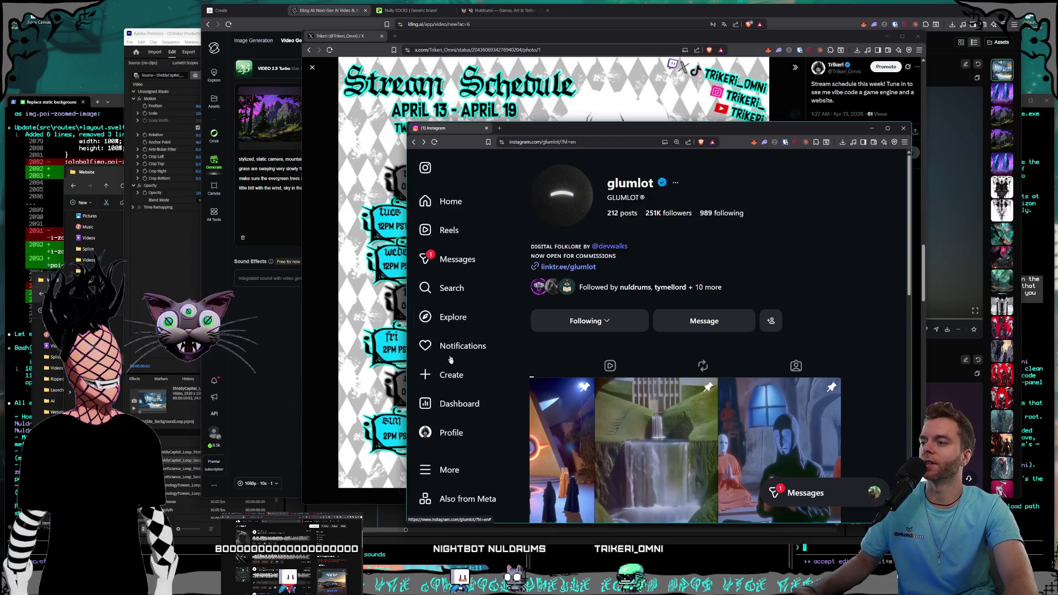
click(453, 287)
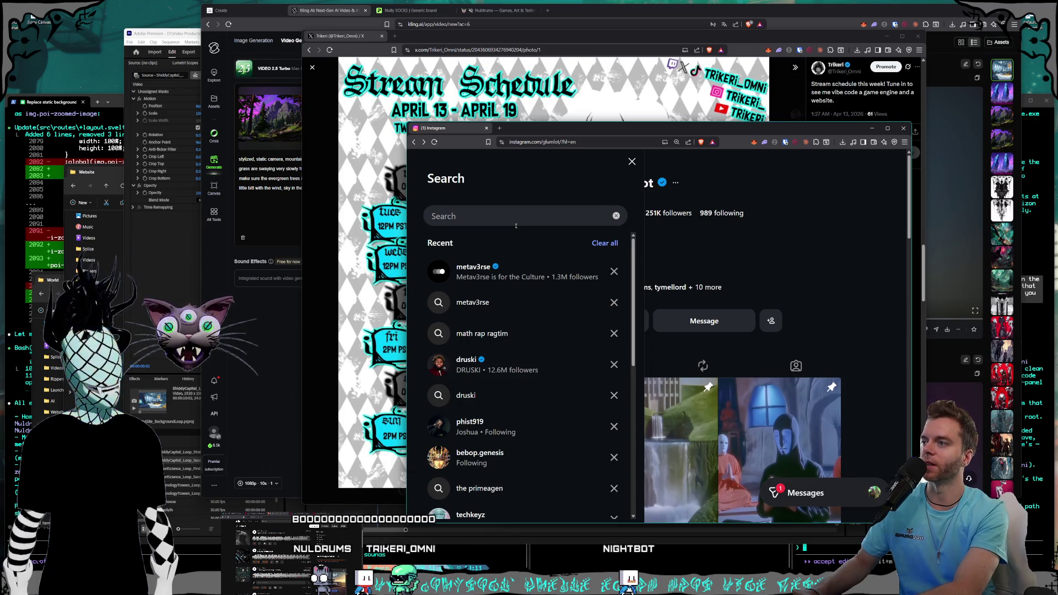
text(l)
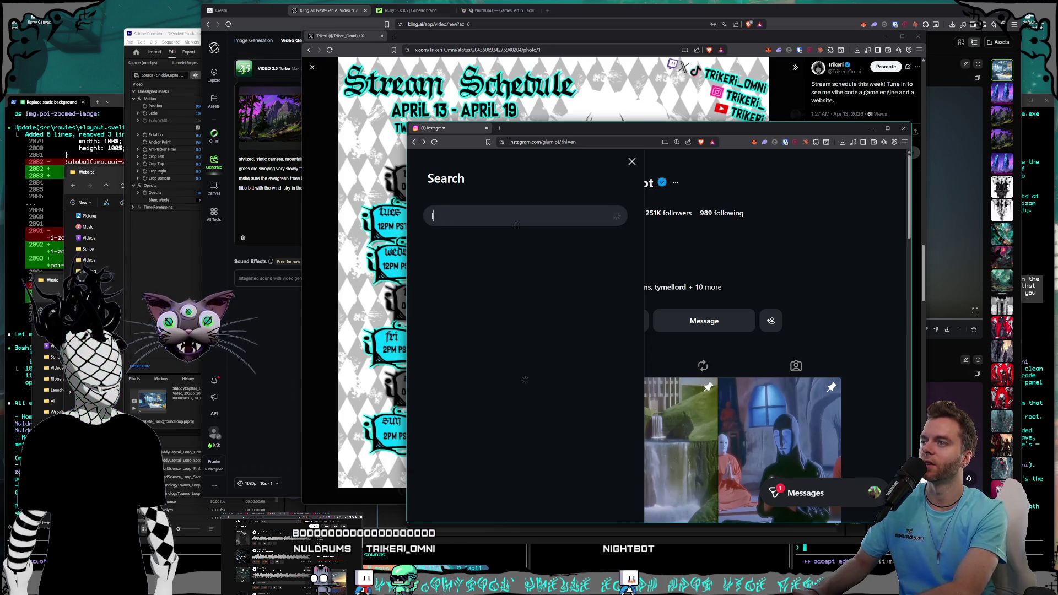
key(BackSpace)
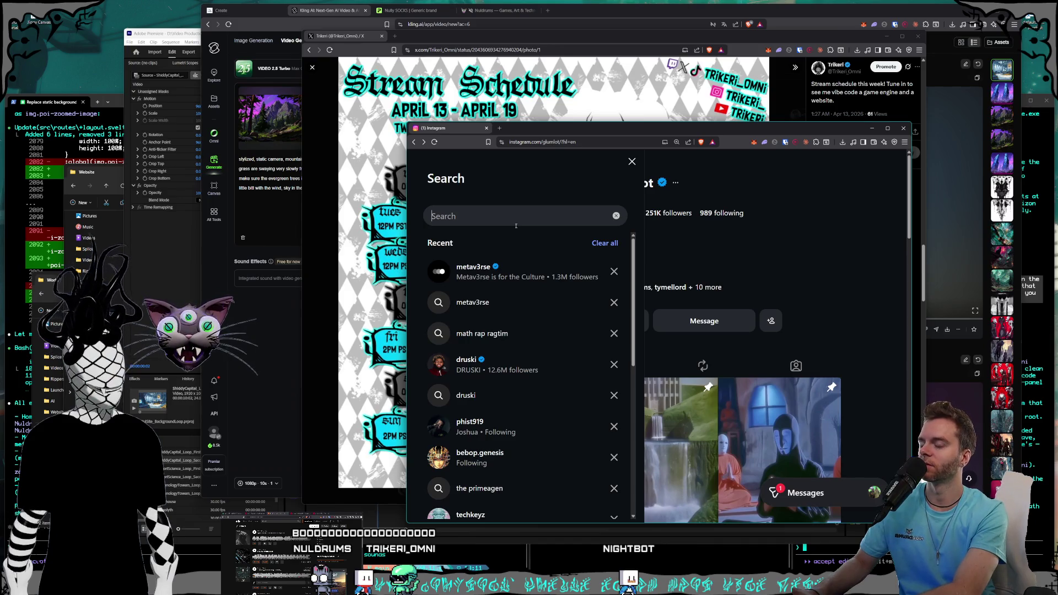
text(lost archives)
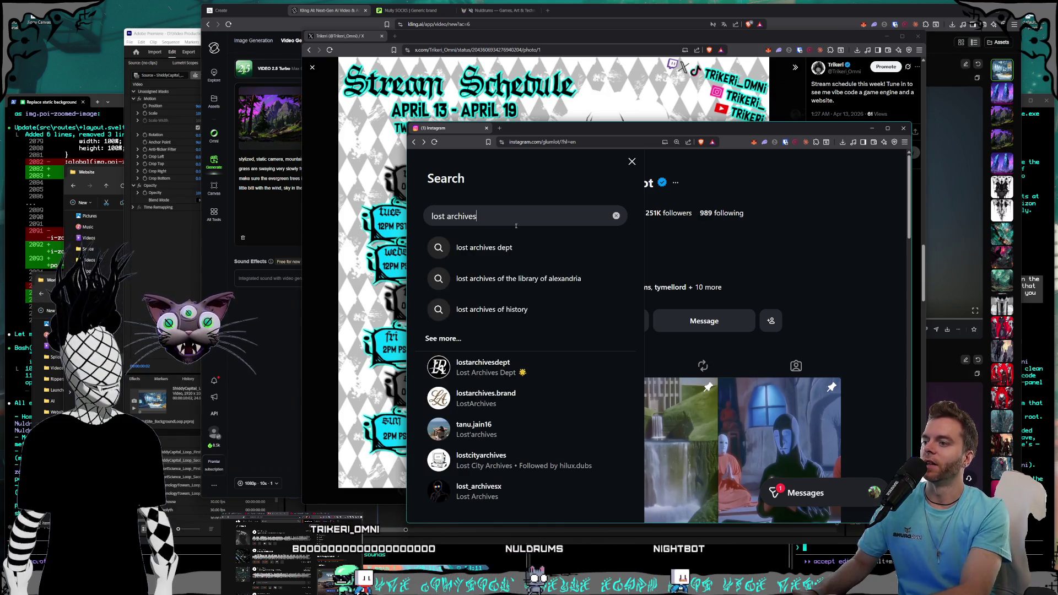
key(ctrl+a)
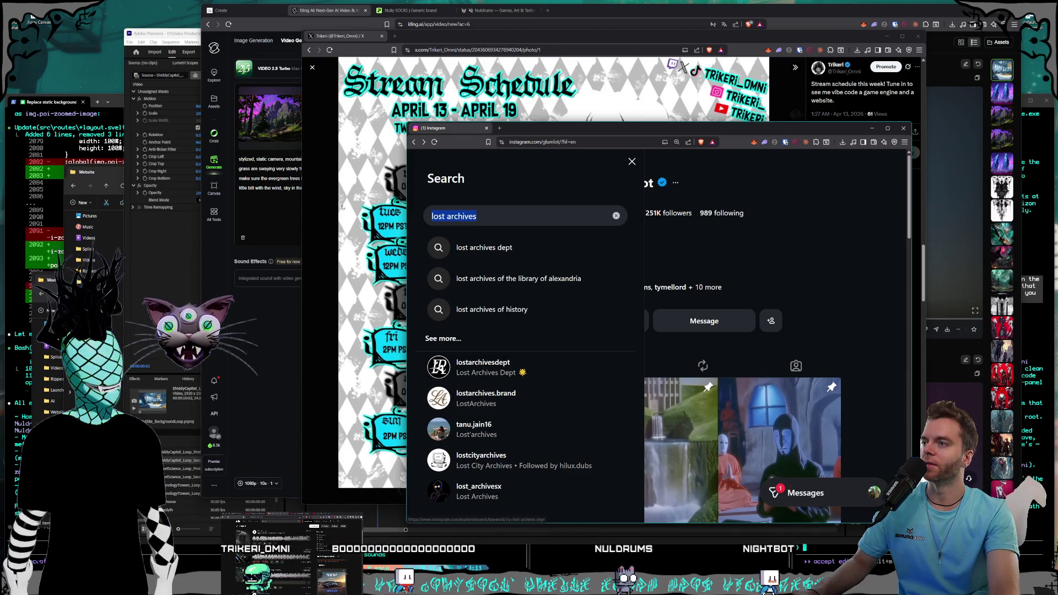
key(BackSpace)
text(ah)
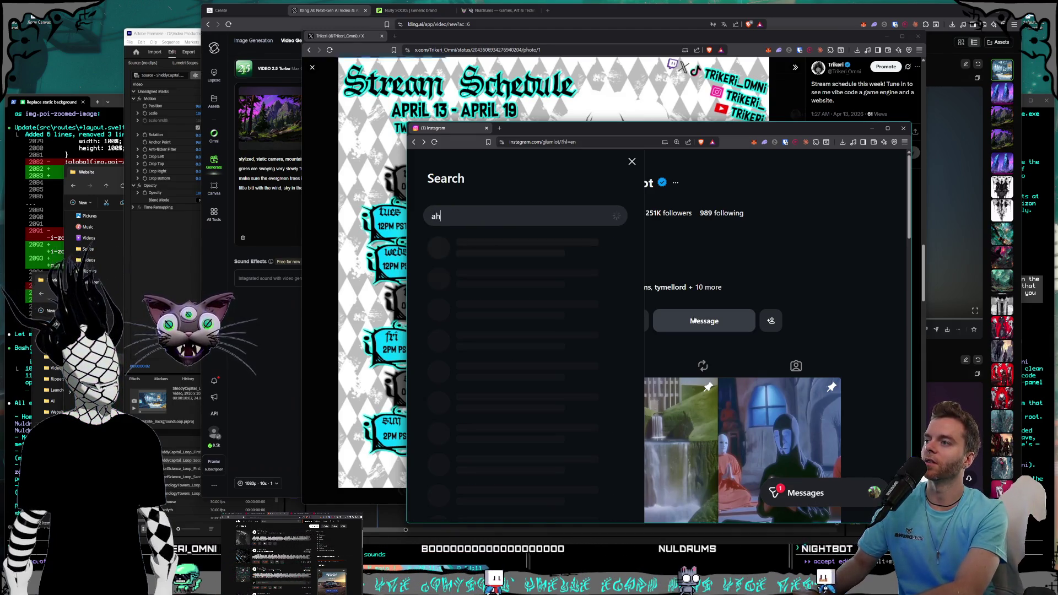
key(BackSpace)
text(rchives in between)
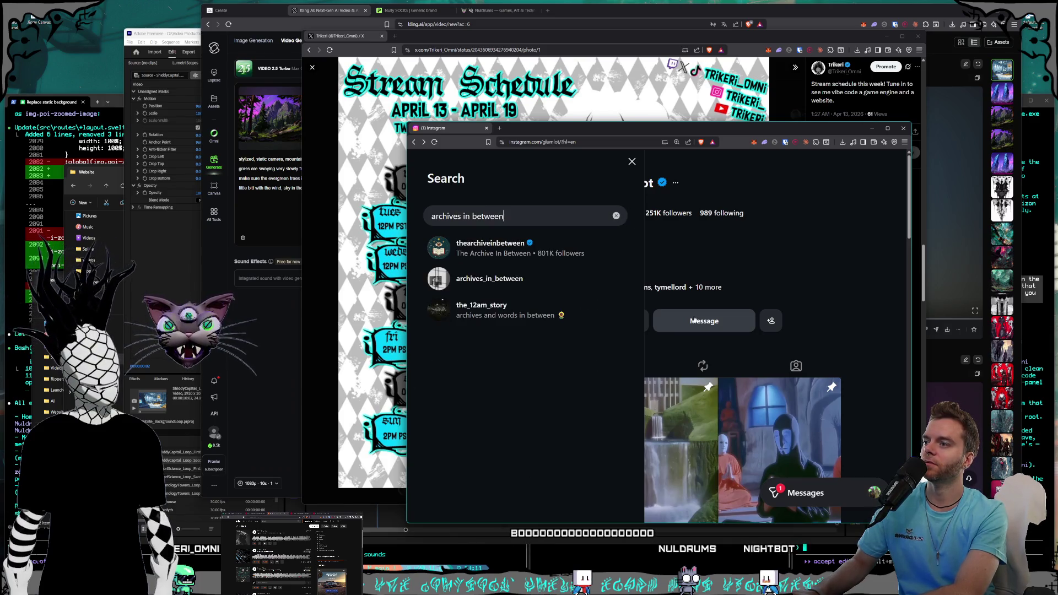
click(523, 248)
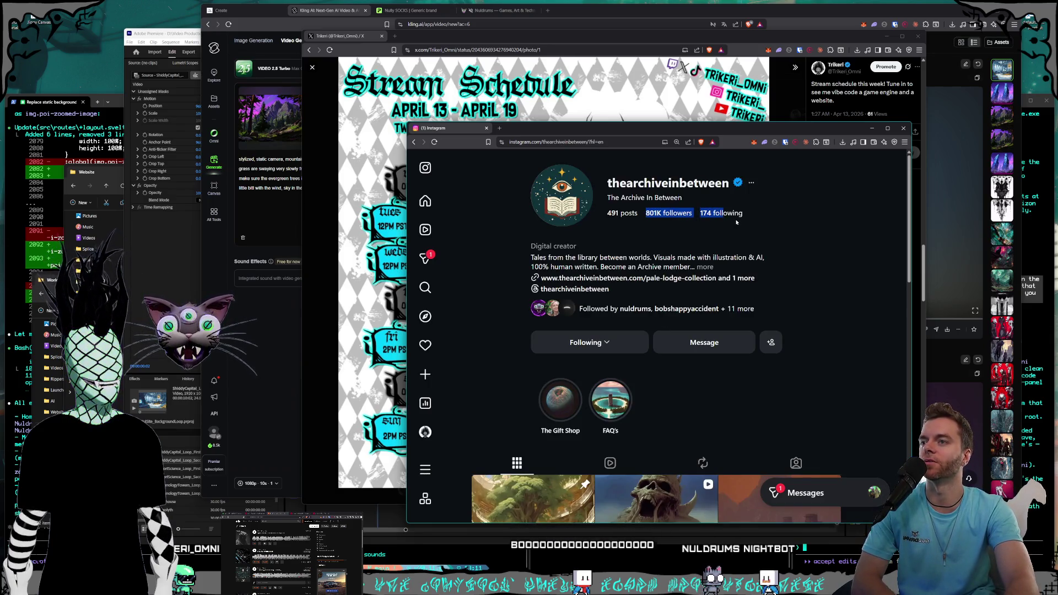
- Scroll through The Archive In Between's post grid
scroll(785, 326, down, 2)
scroll(784, 326, down, 10)
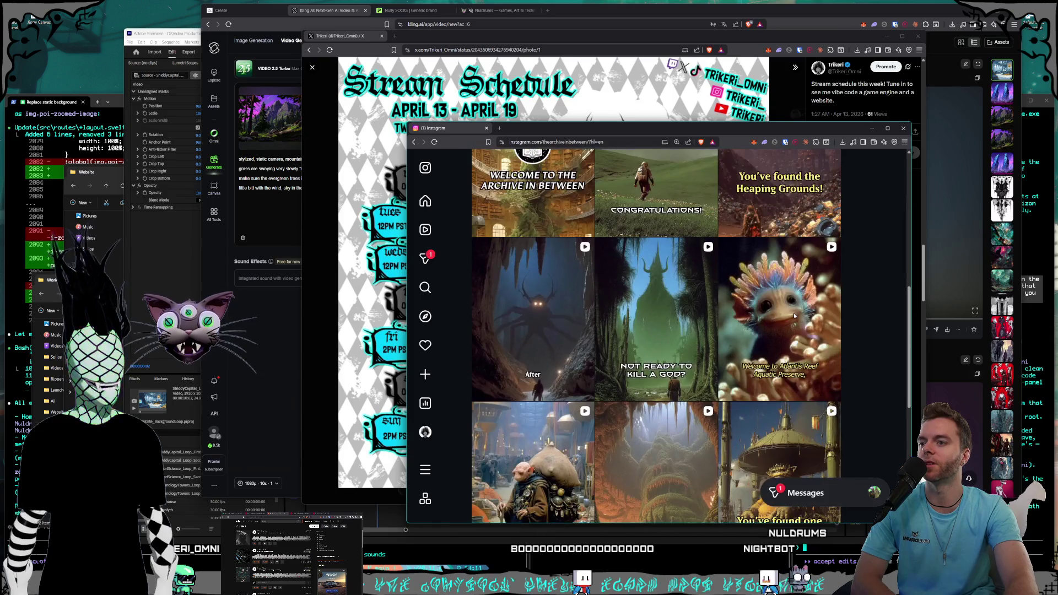
scroll(794, 317, down, 10)
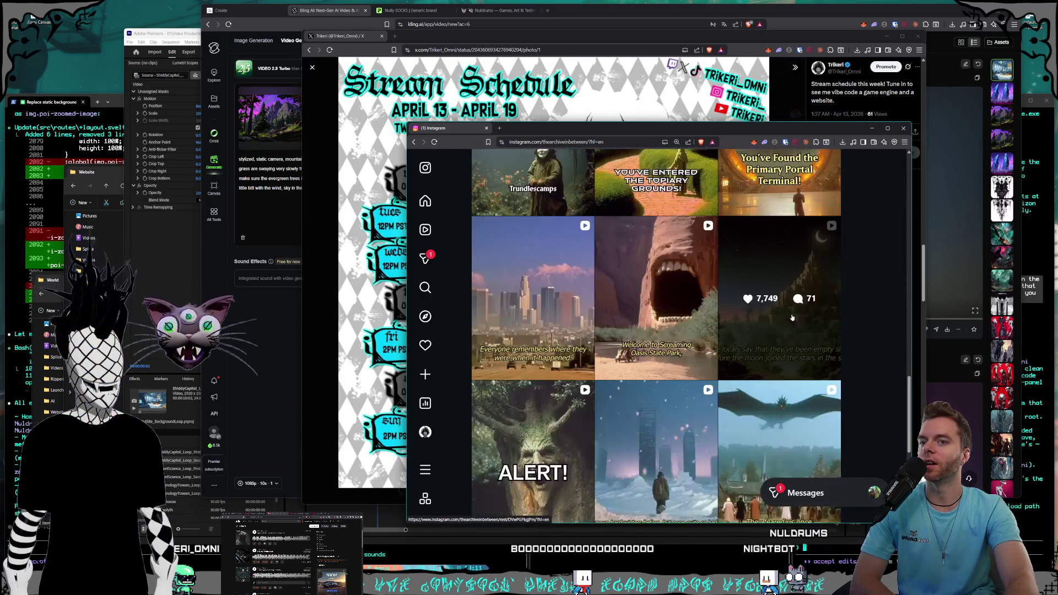
scroll(788, 318, down, 10)
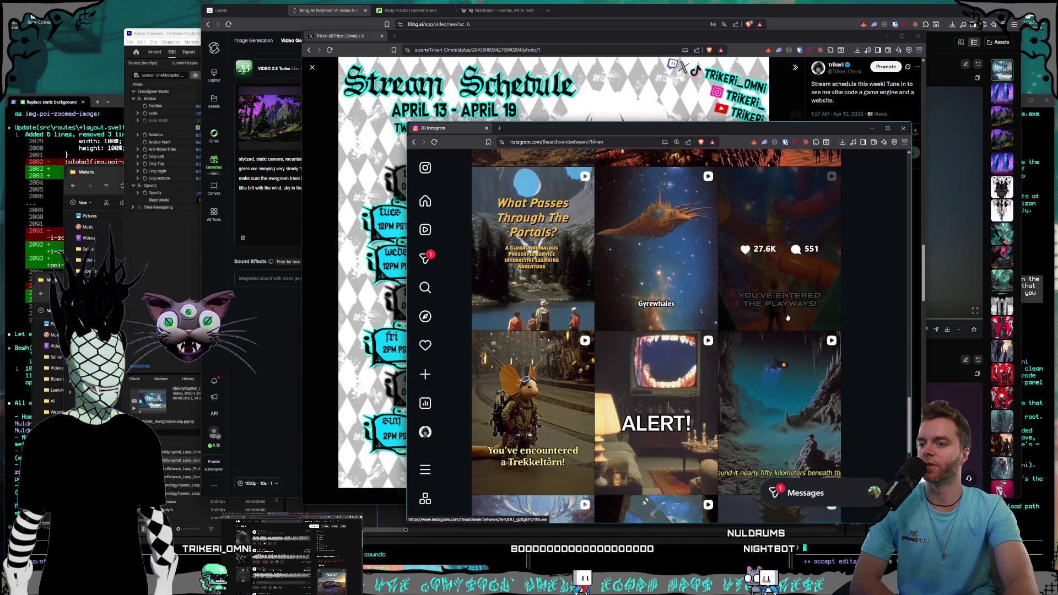
scroll(780, 315, up, 15)
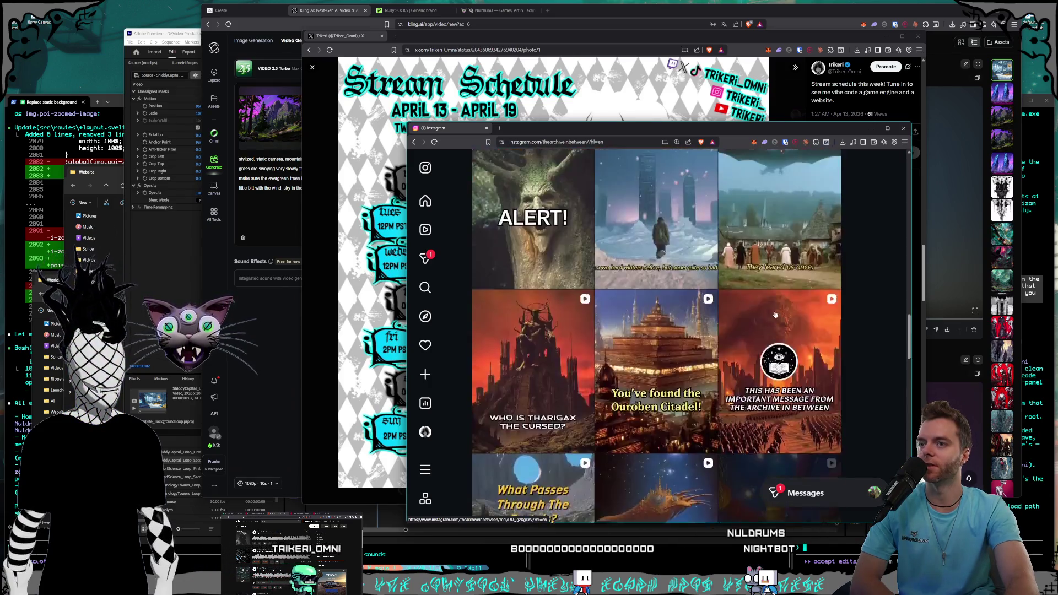
scroll(764, 333, up, 10)
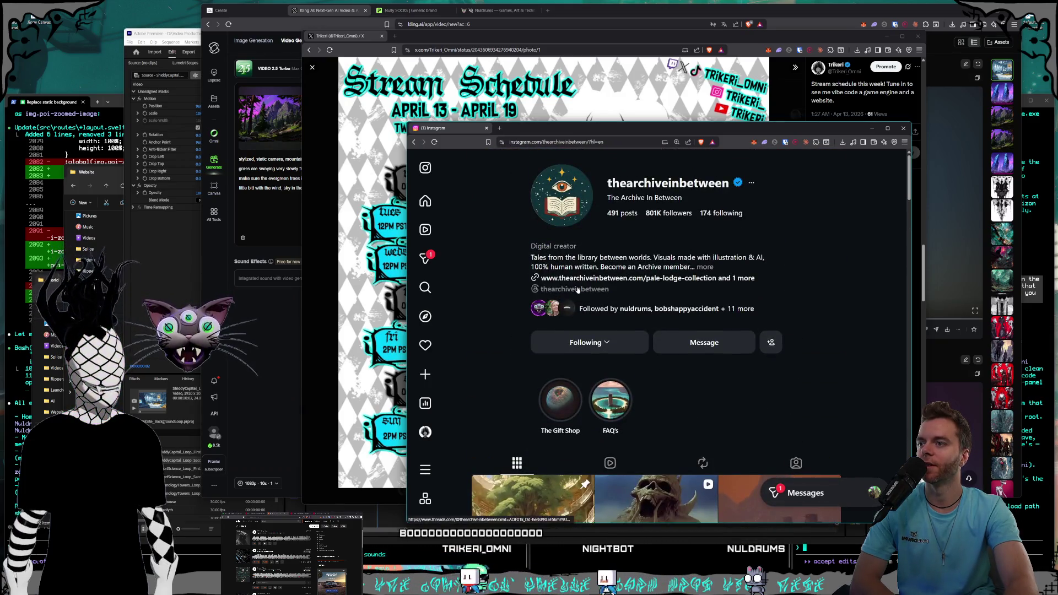
- Open the account's Threads profile in a new tab, then show its Instagram links list
click(577, 289)
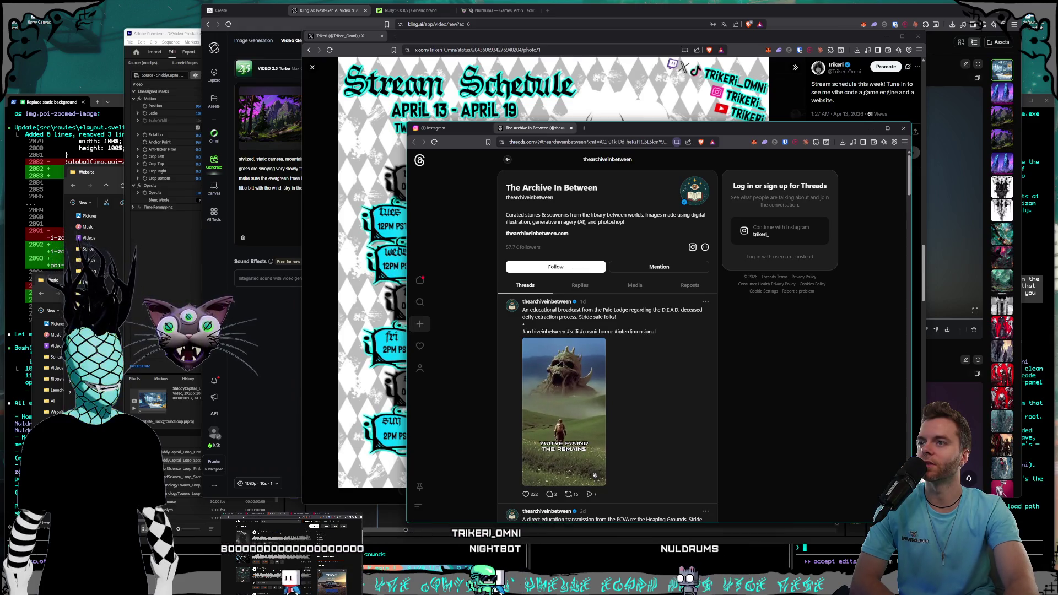
click(439, 128)
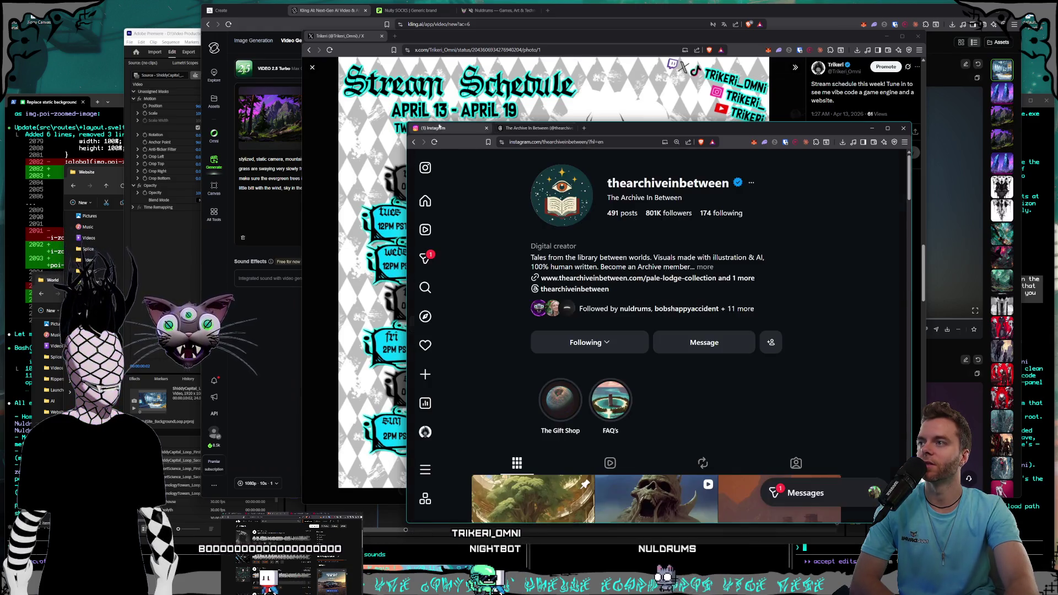
click(593, 279)
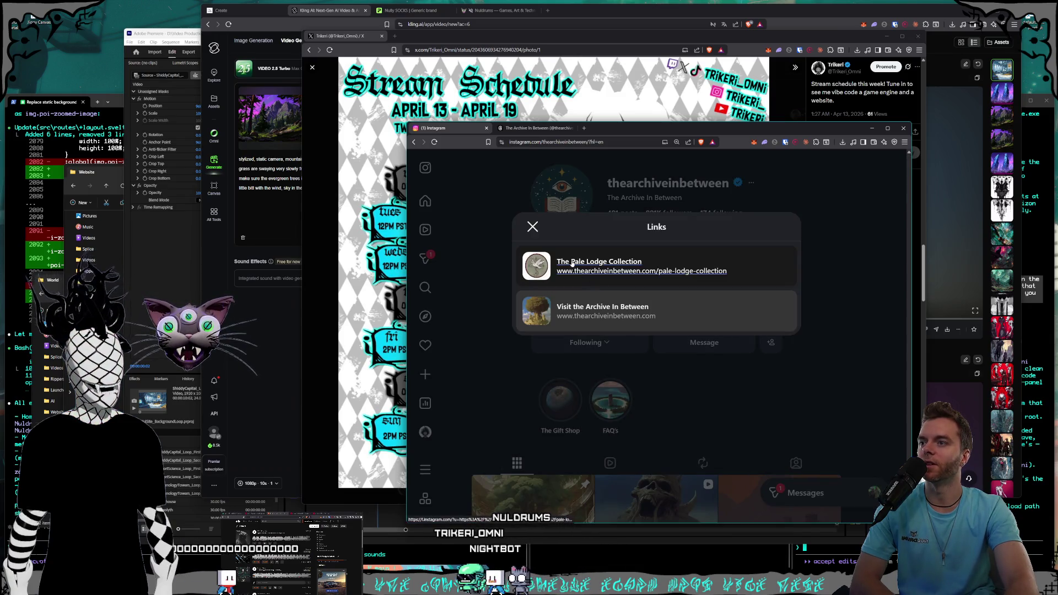
- Visit The Archive In Between website and scroll its welcome page
click(607, 317)
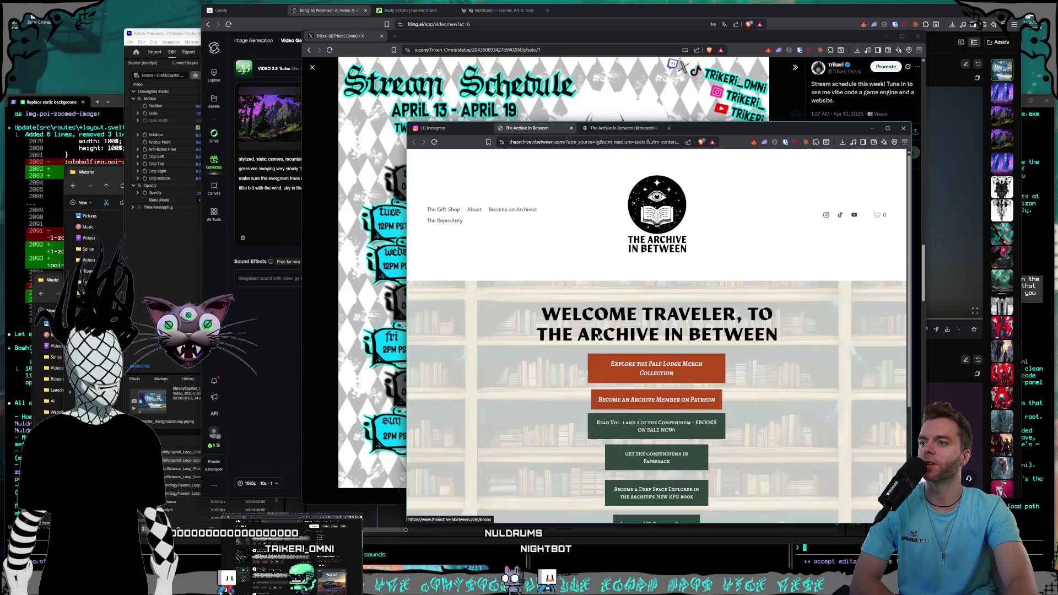
scroll(568, 247, down, 1)
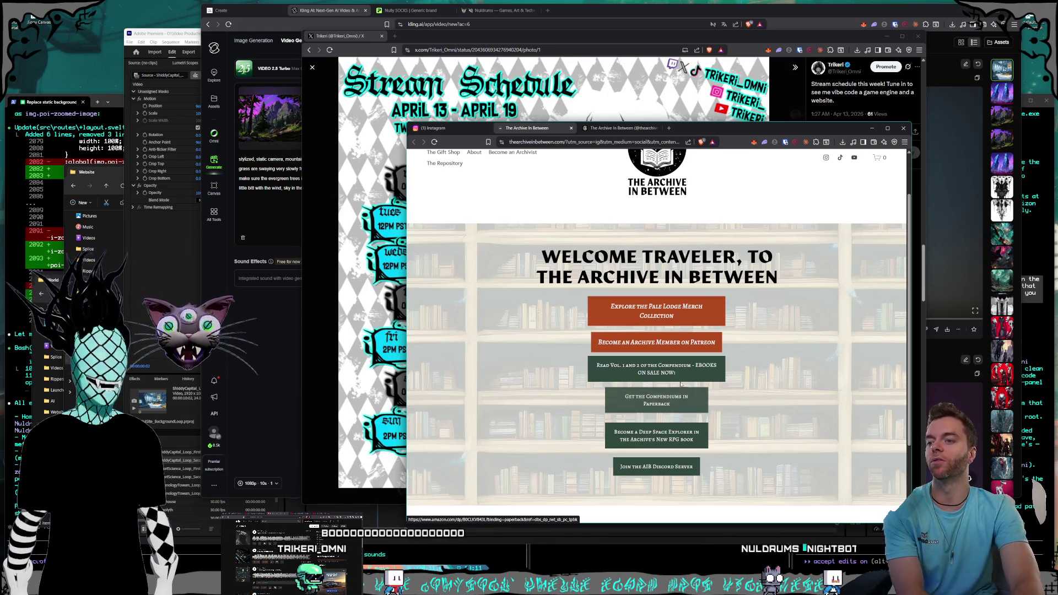
scroll(684, 383, down, 1)
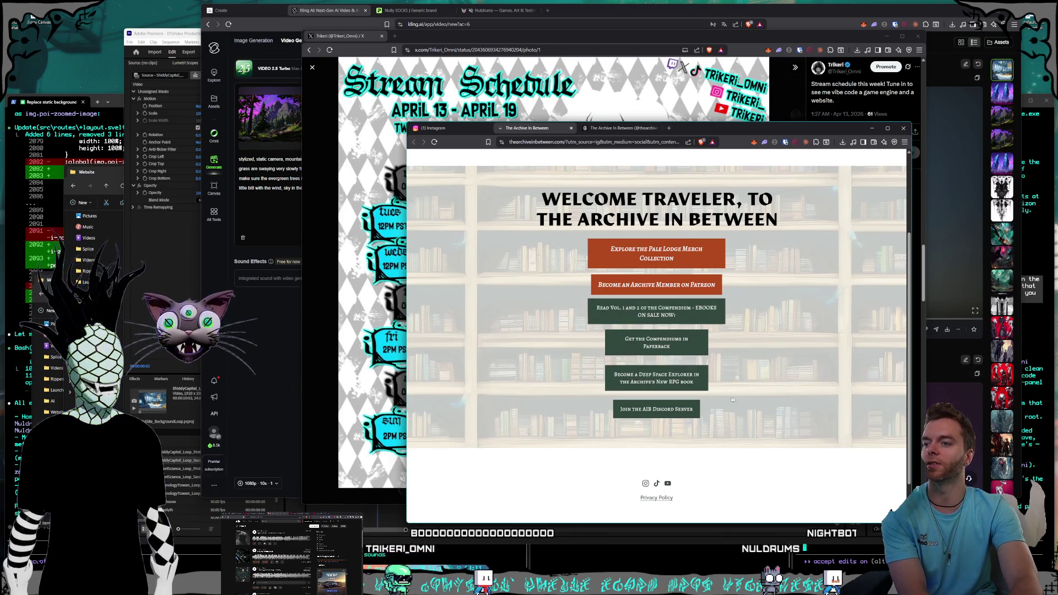
scroll(738, 399, up, 2)
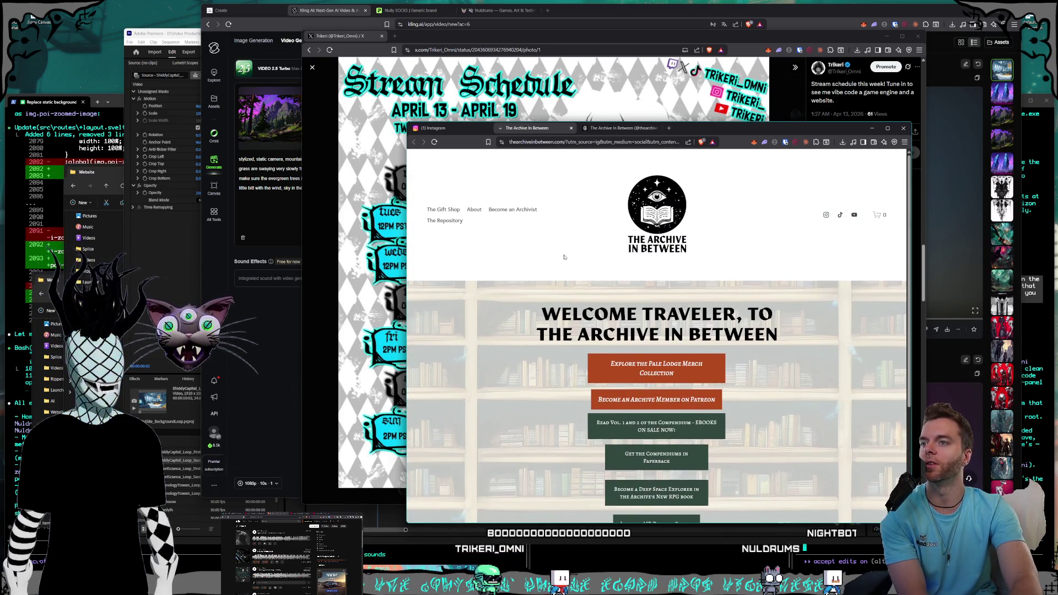
- Dismiss the links list, close the Instagram tab, and show the Threads profile
click(457, 130)
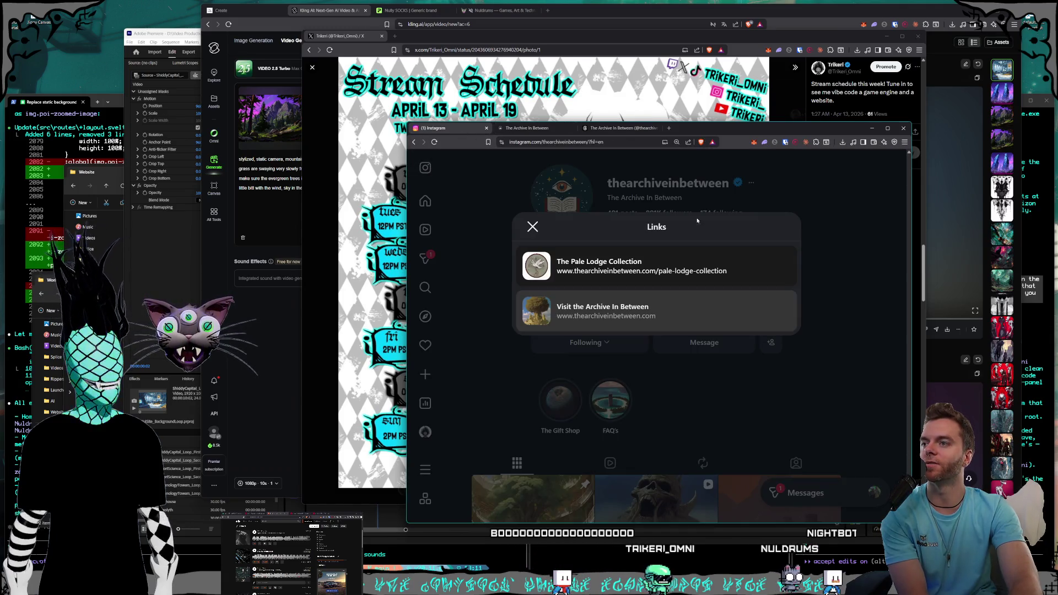
click(825, 240)
click(486, 129)
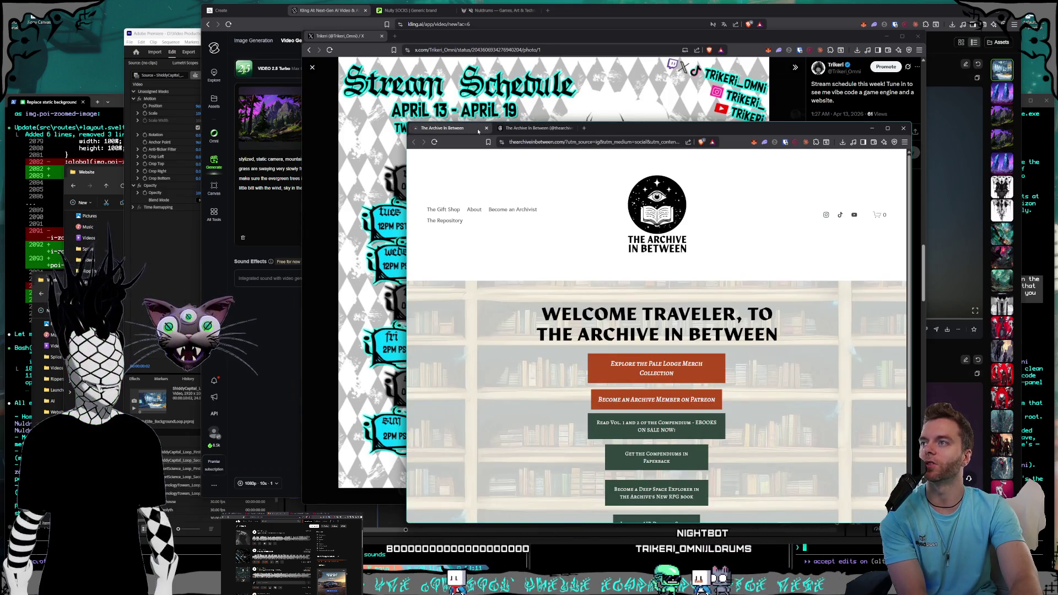
click(561, 128)
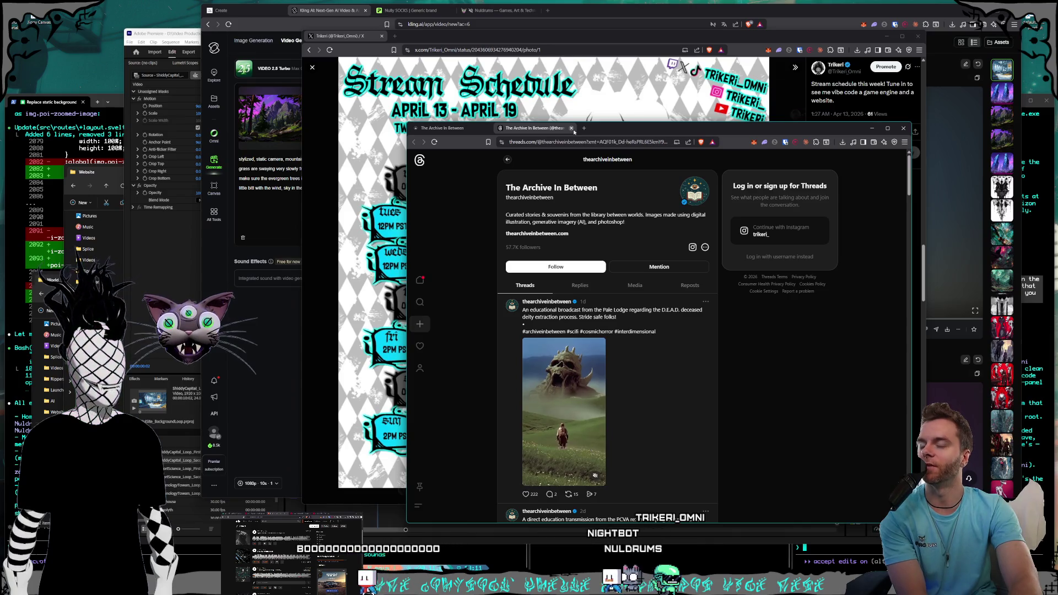
- Close the Threads tab, then shrink and reposition the stream schedule post window over Kling
click(571, 128)
mouse_move(545, 130)
mouse_down()
mouse_move(544, 180)
mouse_move(464, 11)
mouse_up()
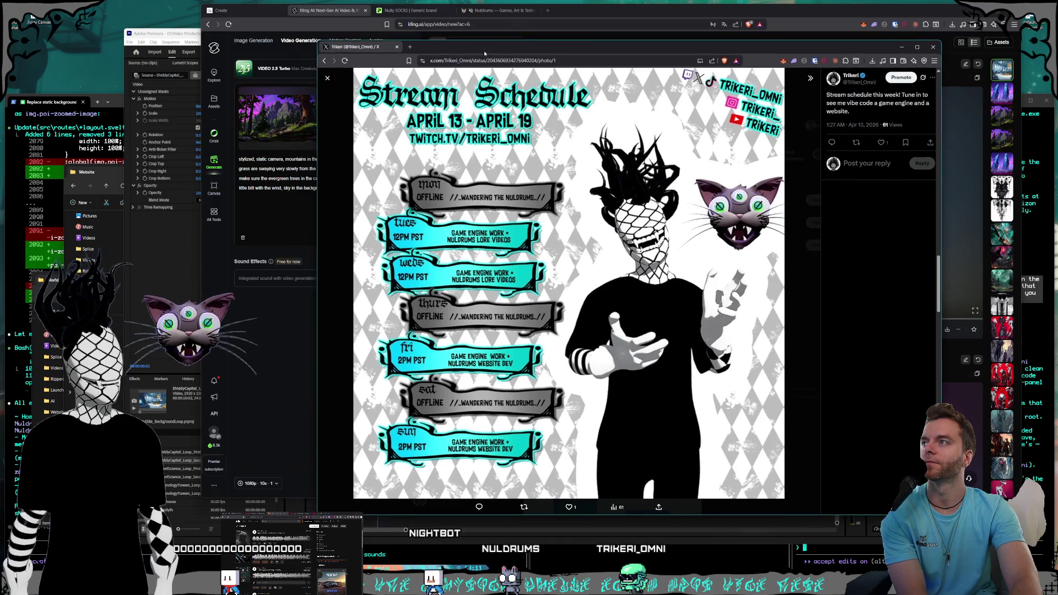
mouse_move(318, 44)
mouse_down()
mouse_move(421, 94)
mouse_move(438, 114)
mouse_move(432, 124)
mouse_up()
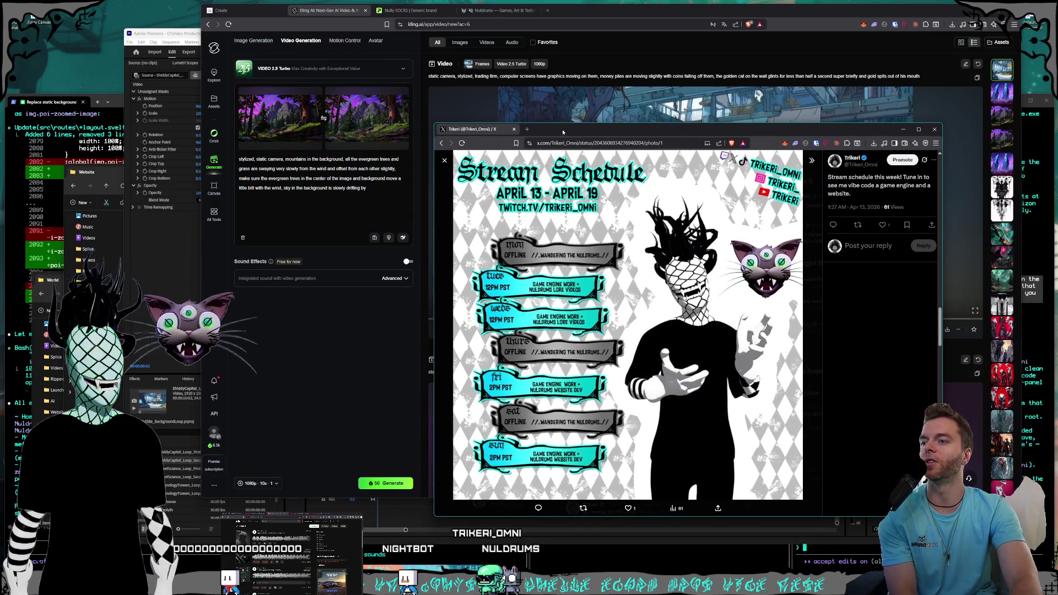
drag(563, 130, 555, 131)
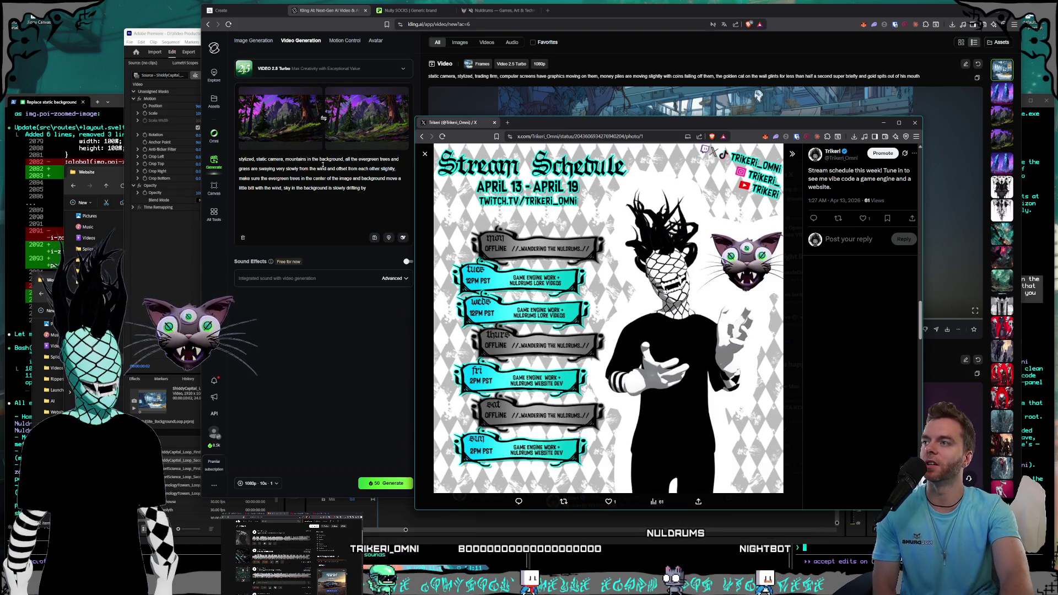
- Close the stream schedule window to reveal Kling's 10-second trading-room clip
drag(456, 120, 443, 121)
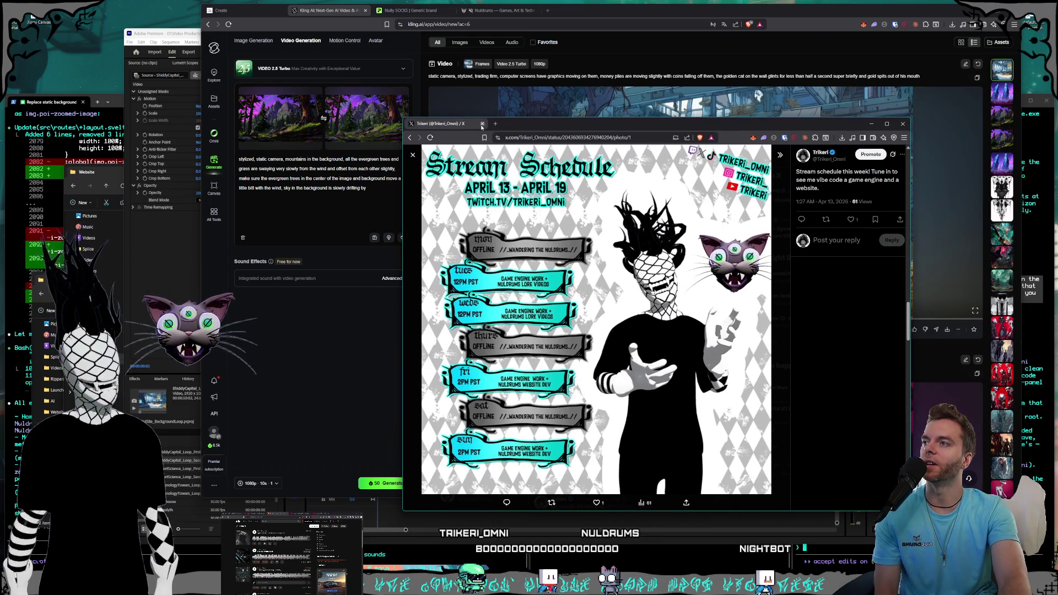
click(481, 126)
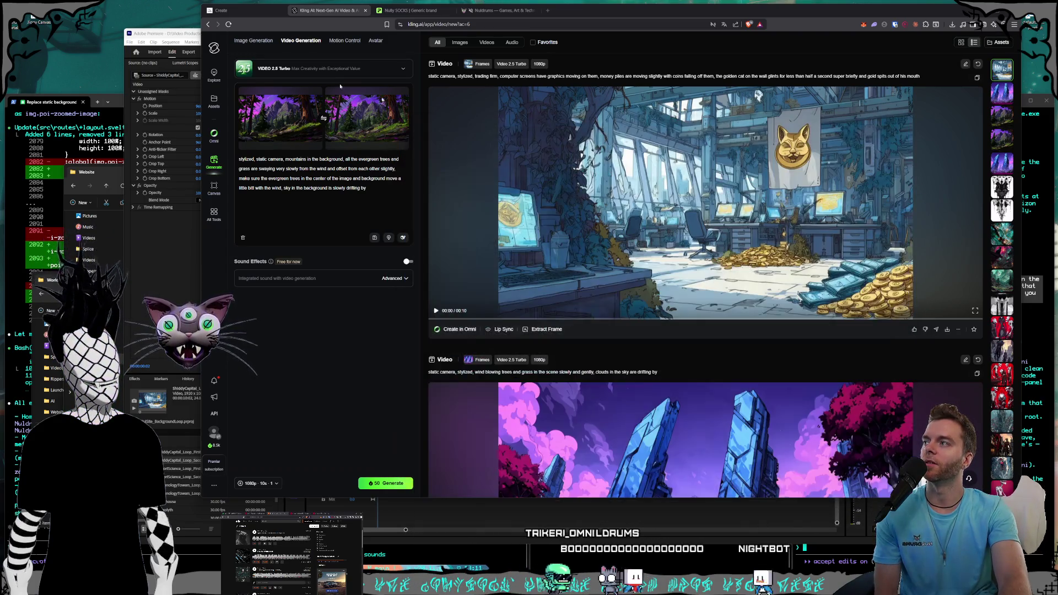